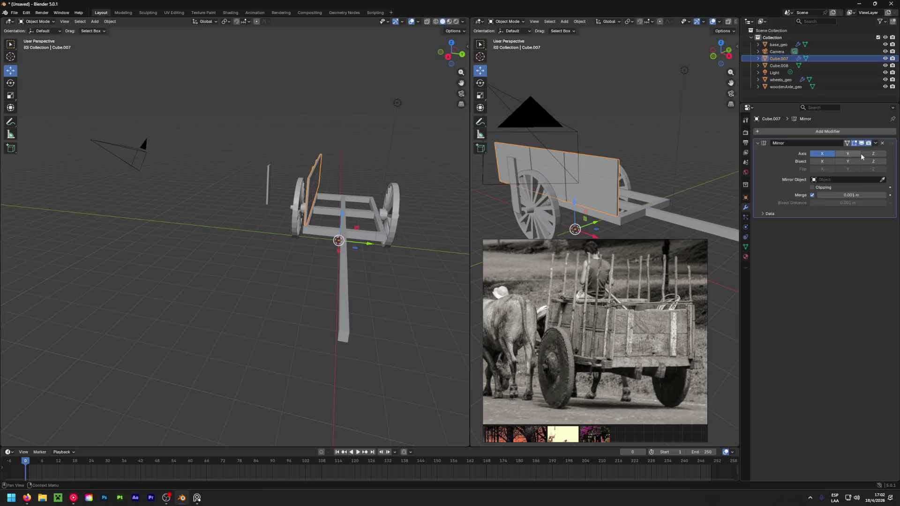
Switch Cube.007's Mirror modifier to the Y axis only, inspect the copy, and apply it.
left_click(869, 153)
left_click(869, 154)
left_click(848, 154)
left_click(821, 153)
middle_click_drag(352, 230, 314, 225)
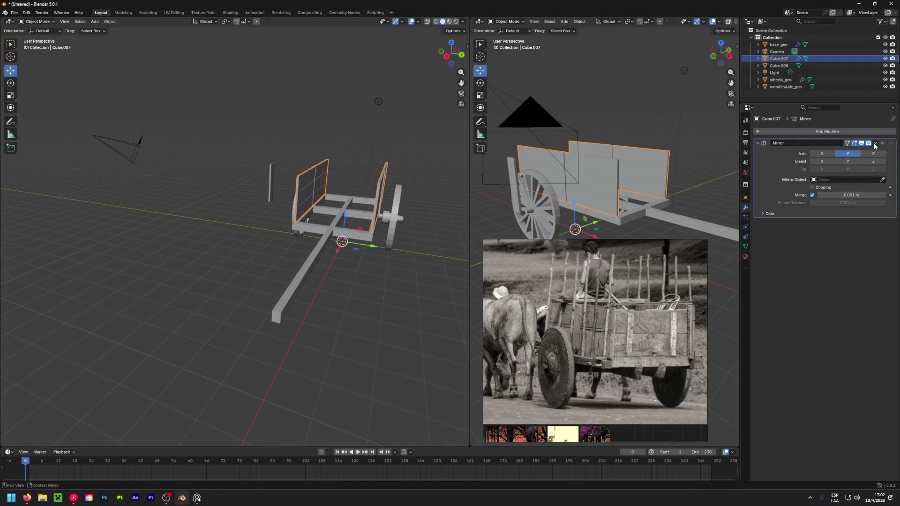
mouse_move(390, 175)
middle_mouse_down()
mouse_move(128, 179)
mouse_move(455, 179)
mouse_move(246, 169)
mouse_move(446, 185)
mouse_move(135, 207)
mouse_move(216, 209)
mouse_move(345, 169)
mouse_move(319, 130)
mouse_move(381, 148)
mouse_move(279, 131)
mouse_move(257, 101)
mouse_move(294, 153)
mouse_move(295, 127)
mouse_move(398, 154)
mouse_move(59, 141)
mouse_move(98, 130)
mouse_move(95, 137)
middle_mouse_up()
mouse_move(237, 195)
middle_mouse_down()
mouse_move(326, 262)
mouse_move(330, 235)
mouse_move(188, 250)
mouse_move(249, 240)
middle_mouse_up()
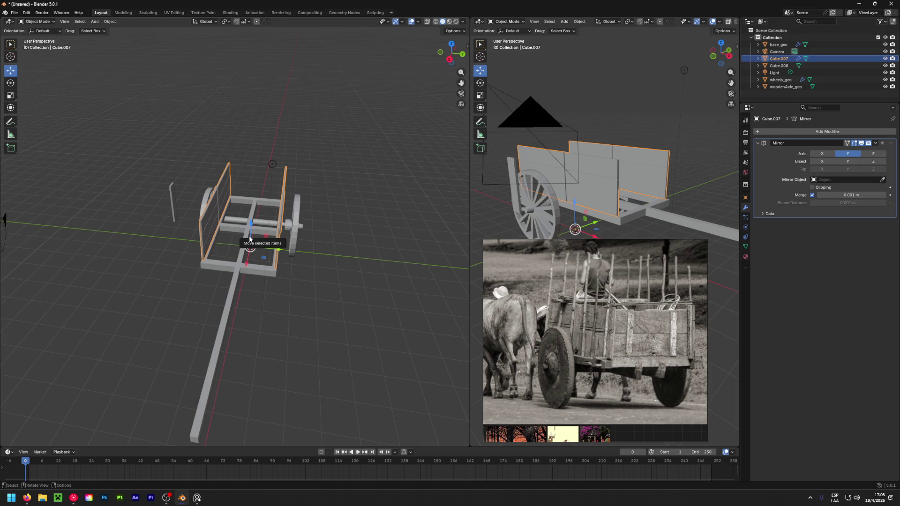
left_click(876, 143)
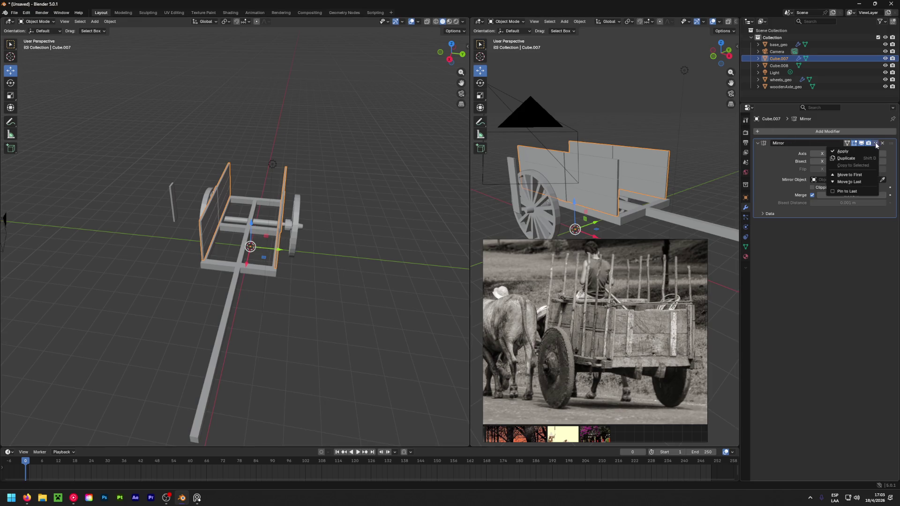
left_click(843, 151)
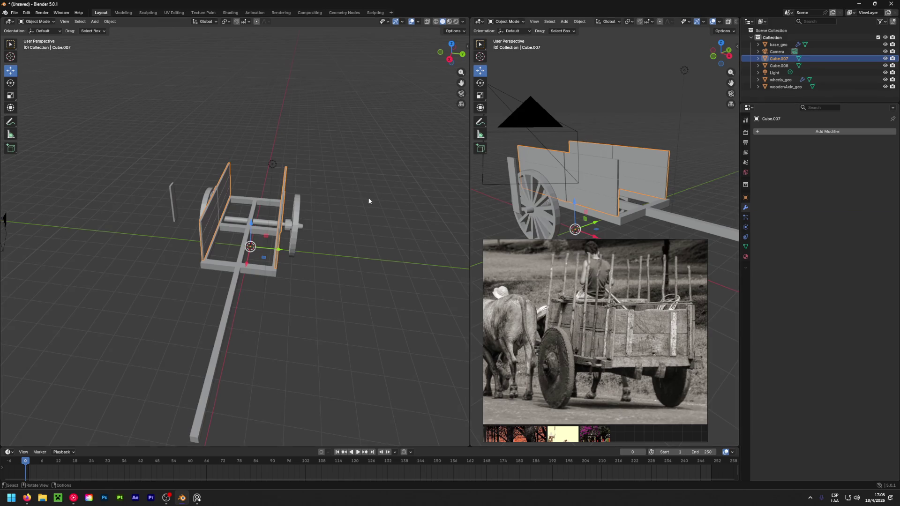
Open the UV Editing workspace and clear the panels' face selection.
left_click(174, 12)
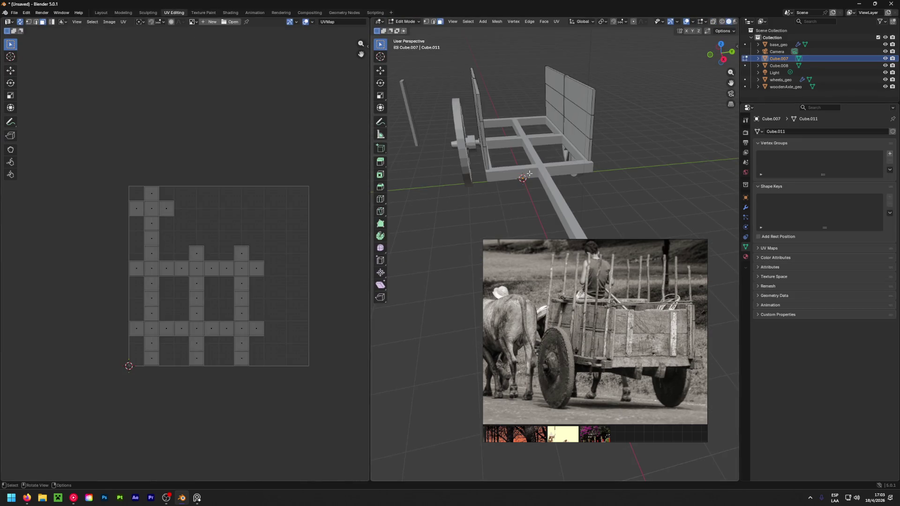
key("a")
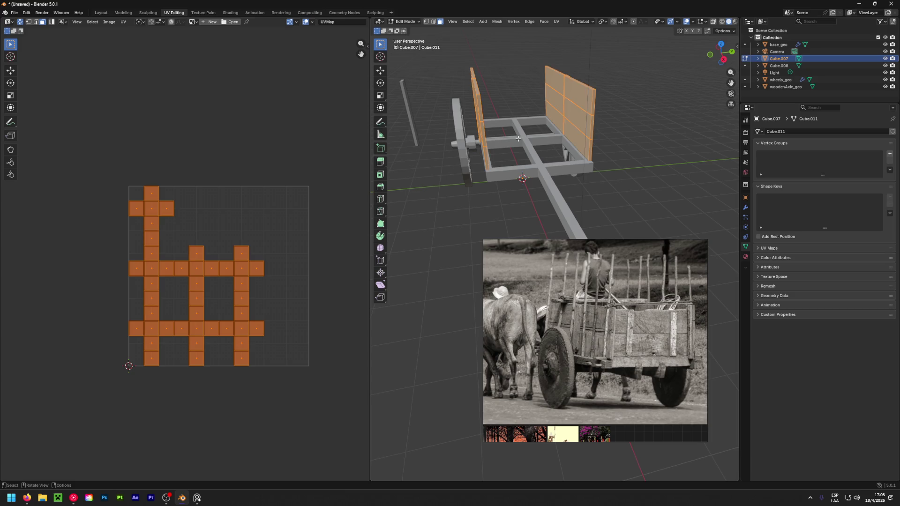
key("alt+a")
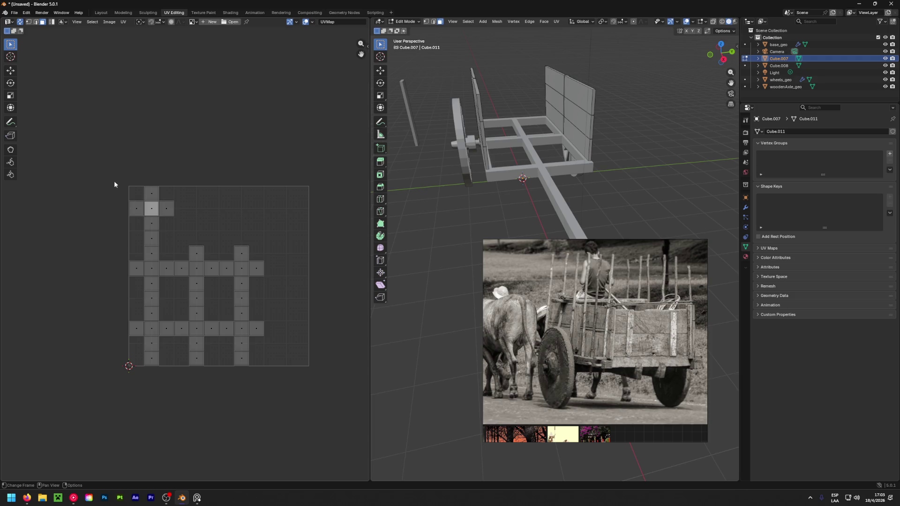
Box-select the top cross of UV faces, then select the whole linked UV island.
left_click_drag(104, 208, 201, 180)
mouse_move(97, 219)
left_mouse_down()
mouse_move(175, 210)
mouse_move(225, 176)
left_mouse_up()
mouse_move(469, 140)
middle_mouse_down()
mouse_move(405, 134)
mouse_move(625, 115)
middle_mouse_up()
left_click(628, 115)
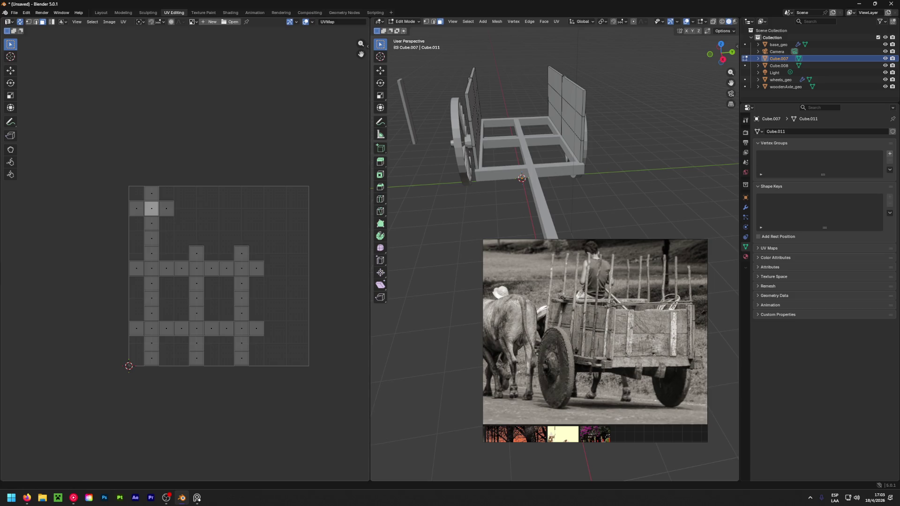
key("alt+Tab")
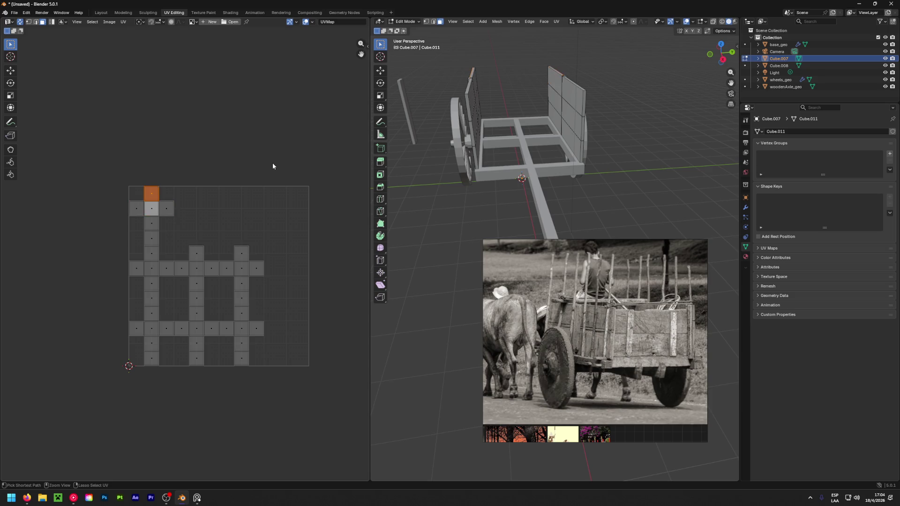
key("ctrl+l")
Return to Object Mode, undo to the unapplied mirror, and select thin post Cube.008.
key("Tab")
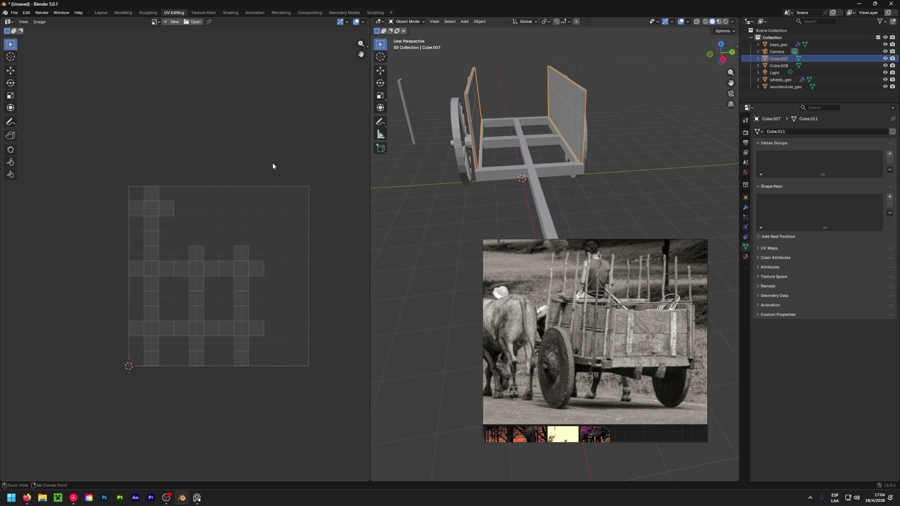
key("ctrl+1")
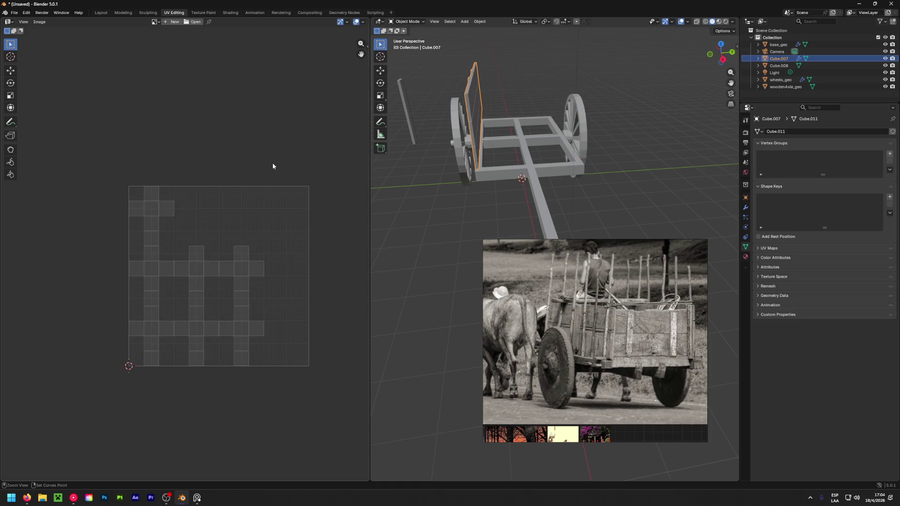
left_click(455, 195)
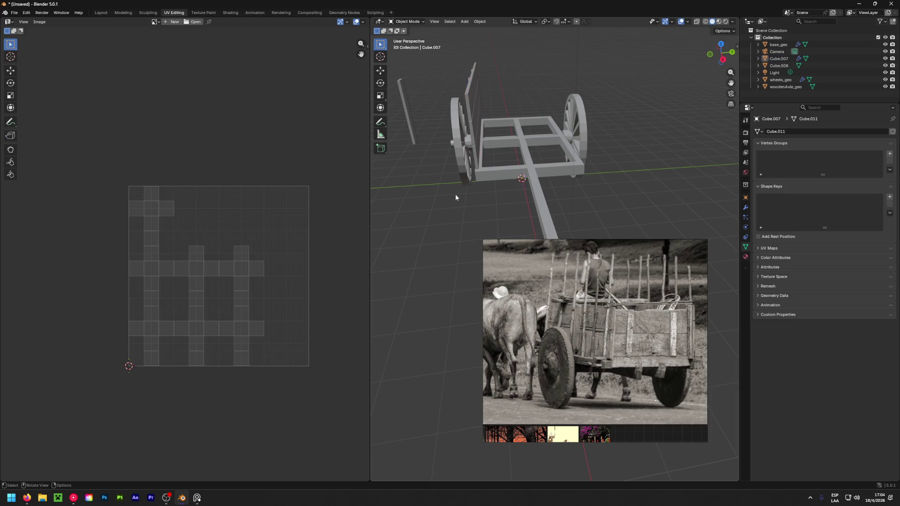
mouse_move(446, 196)
middle_mouse_down()
mouse_move(438, 193)
mouse_move(581, 173)
mouse_move(450, 204)
mouse_move(440, 164)
mouse_move(645, 145)
mouse_move(310, 139)
mouse_move(439, 125)
mouse_move(477, 168)
mouse_move(637, 80)
mouse_move(711, 205)
middle_mouse_up()
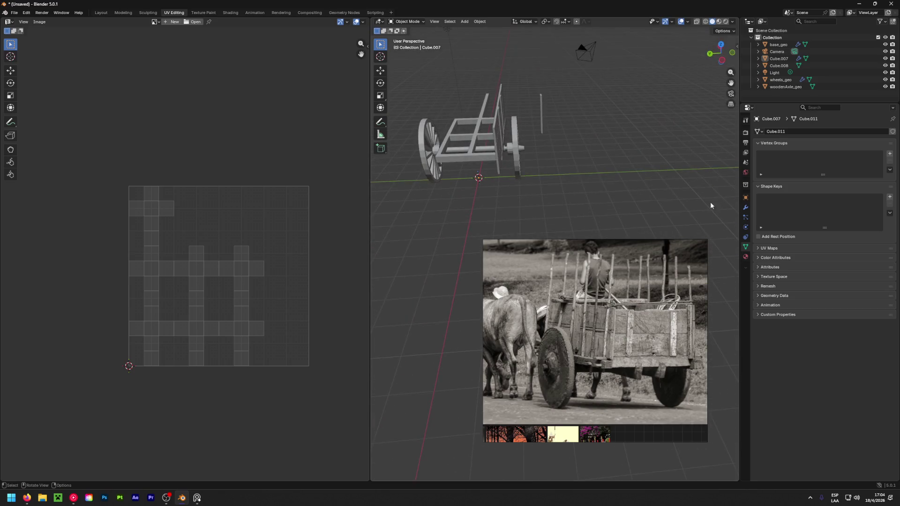
left_click(542, 119)
middle_click_drag(543, 116, 398, 128)
Duplicate the thin post and nudge the copy slightly left.
key("shift+d")
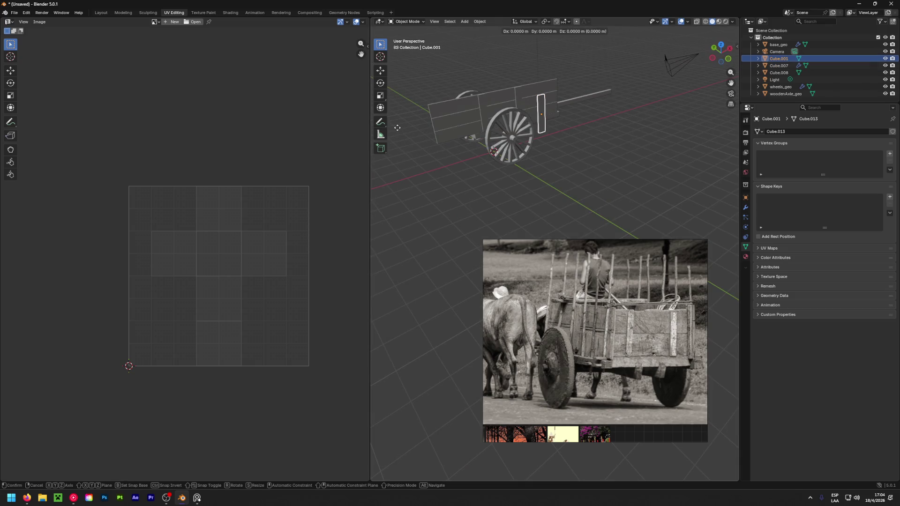
key("Escape")
key("shift")
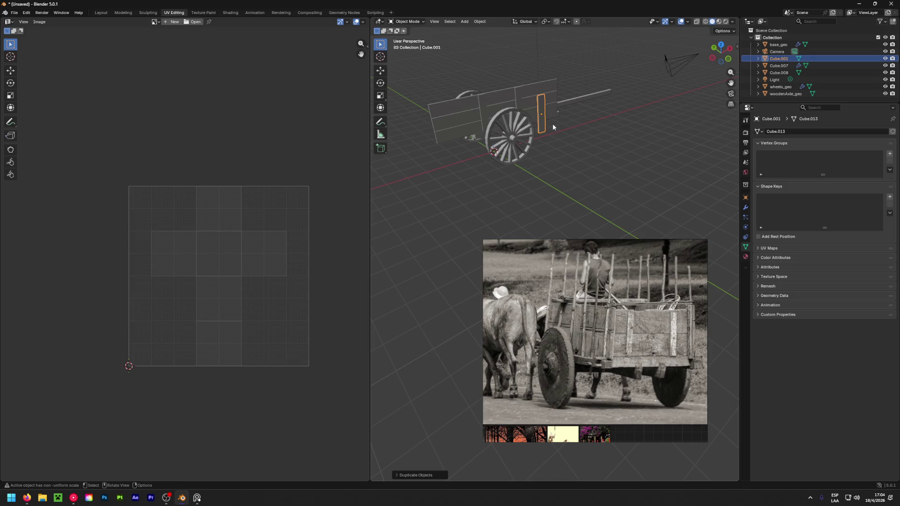
key("shift+space")
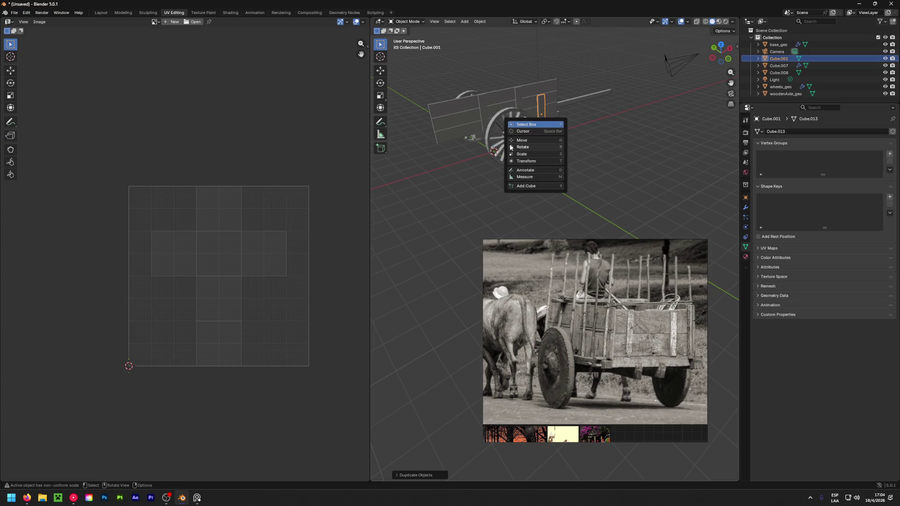
key("g")
left_click_drag(553, 111, 538, 115)
left_click(539, 115)
Move the copied post along the X axis above the cart frame and show its transform values.
mouse_move(539, 115)
middle_mouse_down()
mouse_move(568, 146)
mouse_move(539, 167)
mouse_move(551, 164)
mouse_move(375, 217)
mouse_move(398, 194)
mouse_move(440, 202)
mouse_move(480, 169)
middle_mouse_up()
key("g")
key("x")
left_click(389, 194)
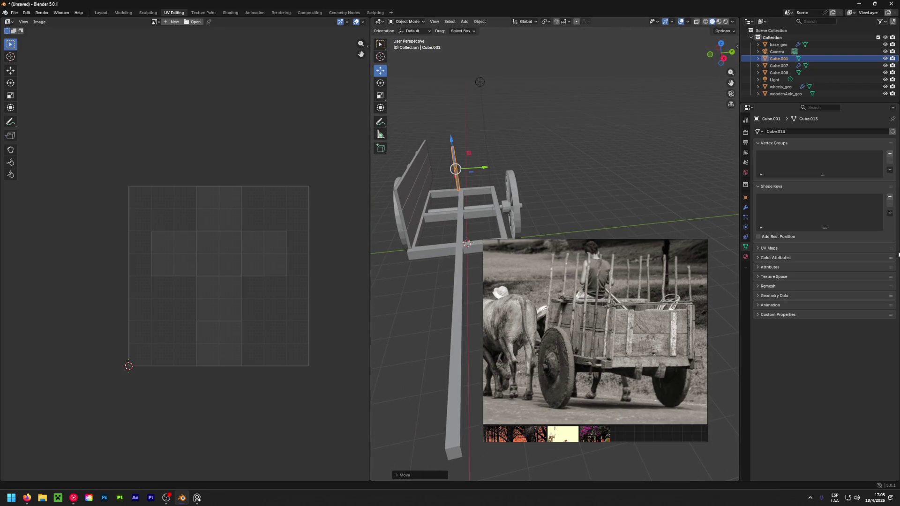
left_click(746, 198)
Set the copied post's Y rotation to 0°, then try X rotation 90° and back to 0°.
left_click(840, 187)
type("0")
key("Return")
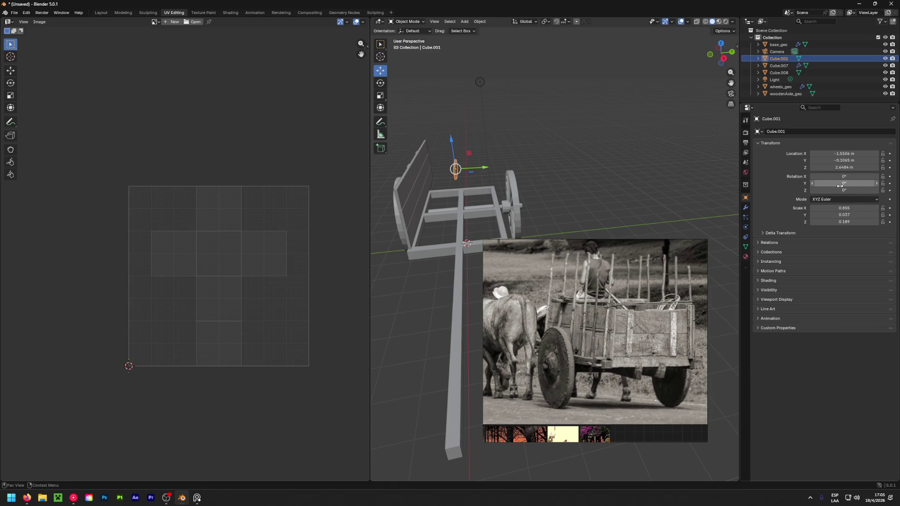
left_click(847, 174)
type("9")
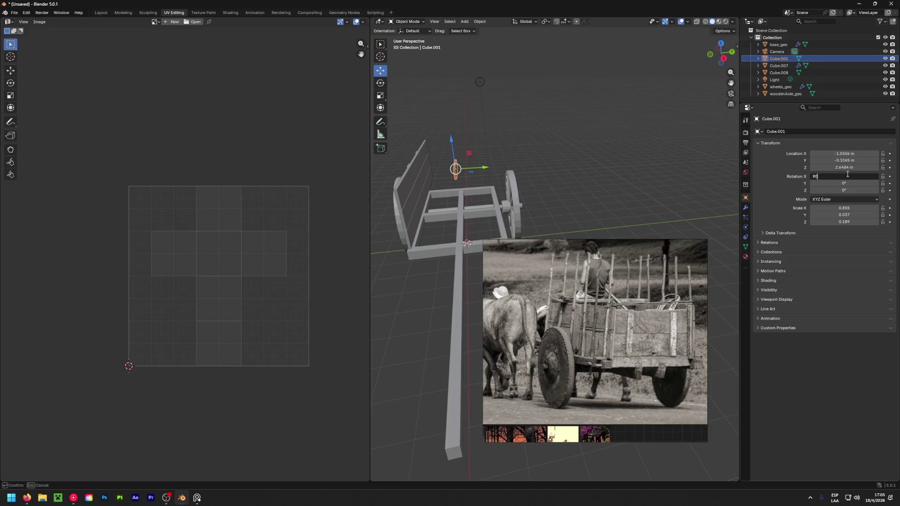
type("0")
key("Return")
left_click(847, 174)
type("0")
key("Return")
Set the Z rotation to 90°, then select the side panel and reselect the copied post.
left_click(845, 190)
type("90")
key("Return")
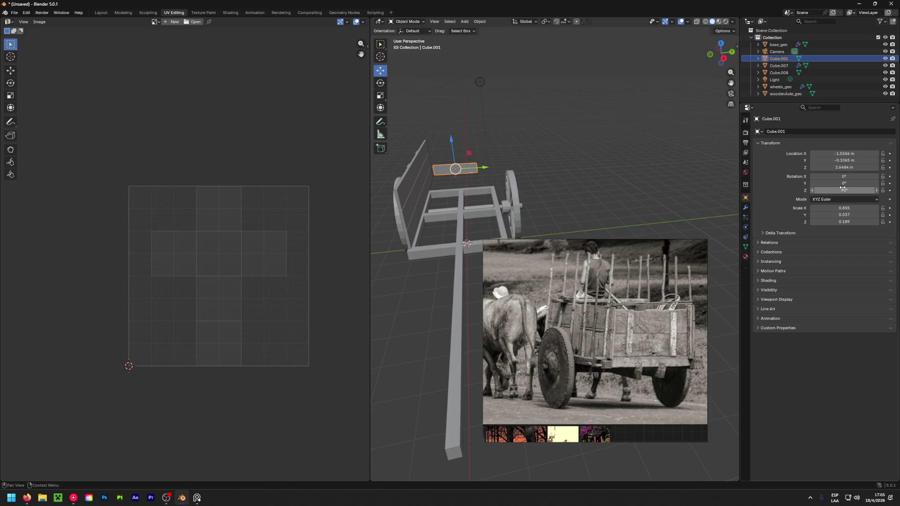
mouse_move(536, 186)
middle_mouse_down()
mouse_move(686, 187)
mouse_move(477, 189)
mouse_move(716, 190)
mouse_move(707, 197)
mouse_move(721, 185)
mouse_move(460, 174)
middle_mouse_up()
left_click(415, 171)
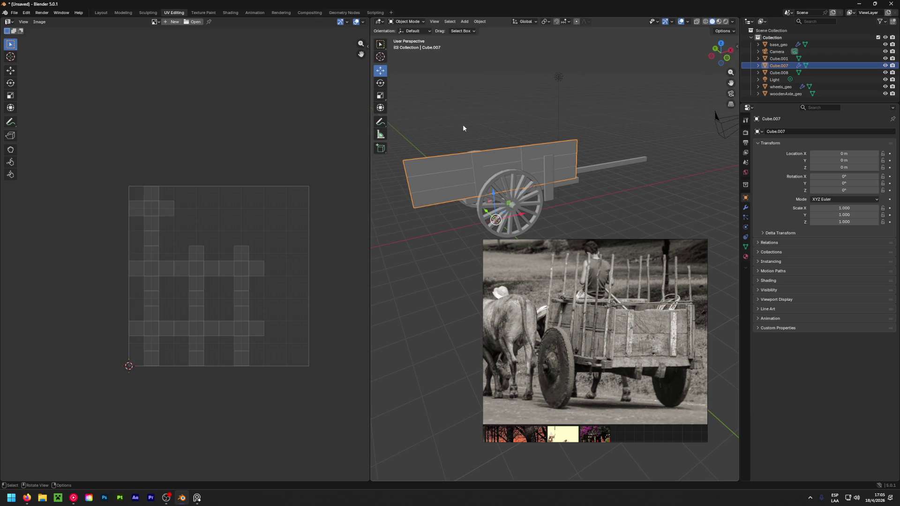
left_click(430, 172)
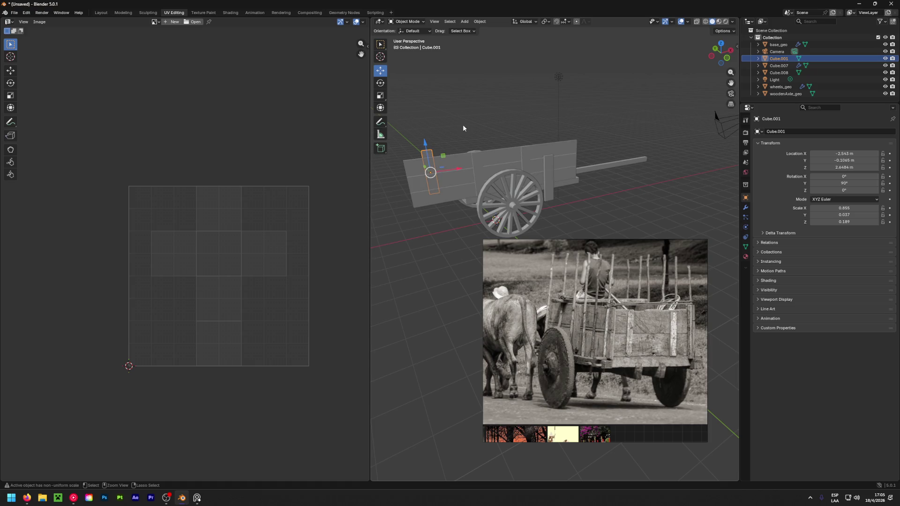
Delete the copied post and restore the side panel's mirror via undo and redo.
key("Delete")
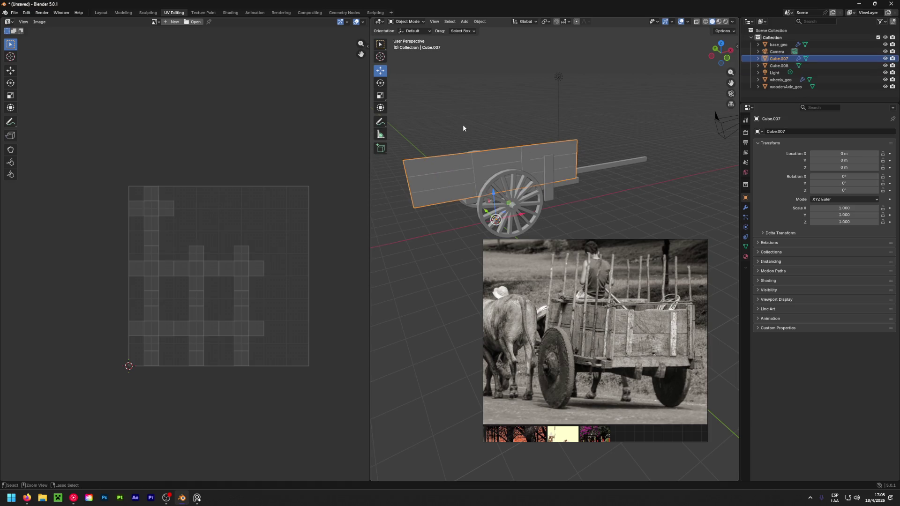
key("ctrl+z")
mouse_move(464, 124)
middle_mouse_down()
mouse_move(584, 222)
mouse_move(403, 212)
mouse_move(479, 172)
mouse_move(637, 162)
mouse_move(517, 183)
mouse_move(402, 243)
mouse_move(482, 233)
mouse_move(441, 171)
mouse_move(462, 176)
mouse_move(451, 179)
mouse_move(567, 157)
mouse_move(571, 201)
mouse_move(606, 187)
mouse_move(518, 180)
middle_mouse_up()
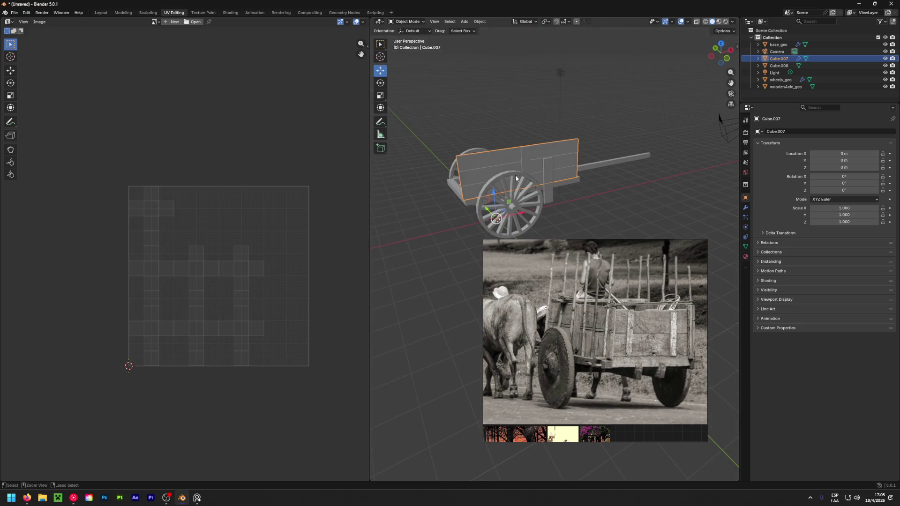
key("shift")
key("ctrl+shift+z")
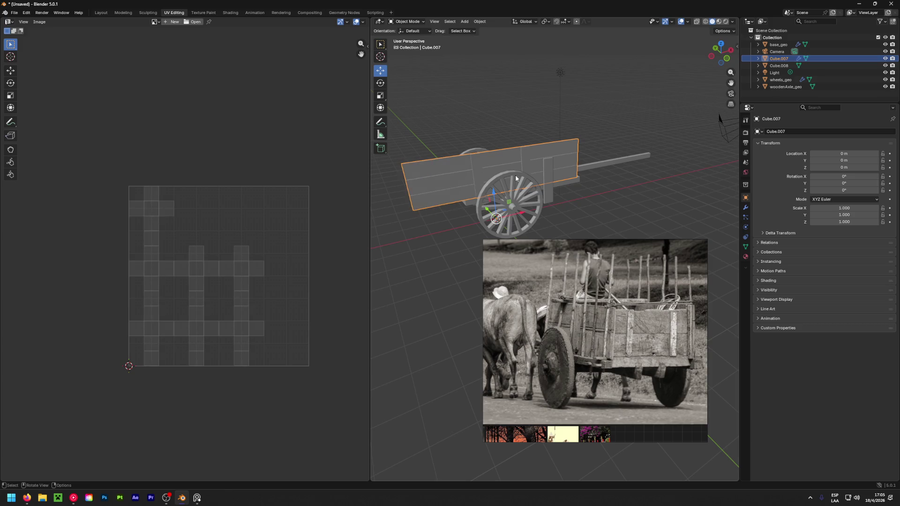
Set the side panel's Mirror modifier axis to Y only and enter Edit Mode.
left_click(746, 209)
left_click(851, 151)
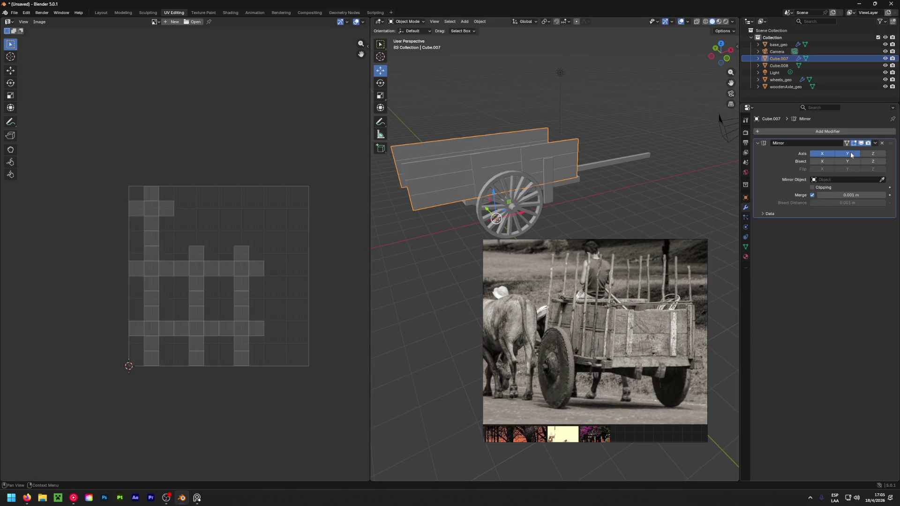
left_click(824, 154)
mouse_move(673, 192)
middle_mouse_down()
mouse_move(728, 207)
mouse_move(599, 205)
mouse_move(390, 178)
mouse_move(725, 167)
mouse_move(519, 170)
middle_mouse_up()
left_click(823, 153)
left_click(822, 154)
left_click(822, 153)
left_click(822, 154)
middle_click_drag(669, 168, 621, 183)
middle_click_drag(485, 192, 618, 182)
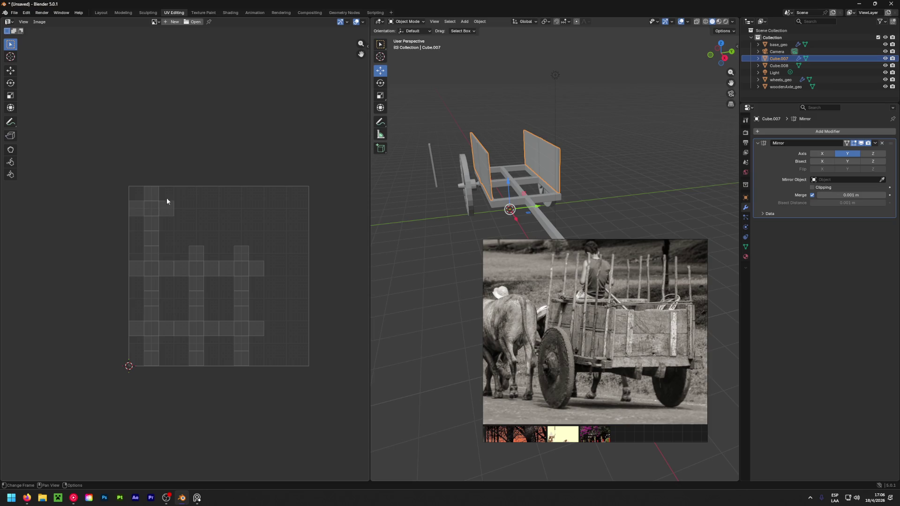
key("Tab")
Box-select top UV faces, toggle mirrored-selection display on and off, then deselect everything.
left_click_drag(192, 218, 98, 183)
middle_click_drag(587, 192, 734, 193)
middle_click_drag(503, 157, 505, 158)
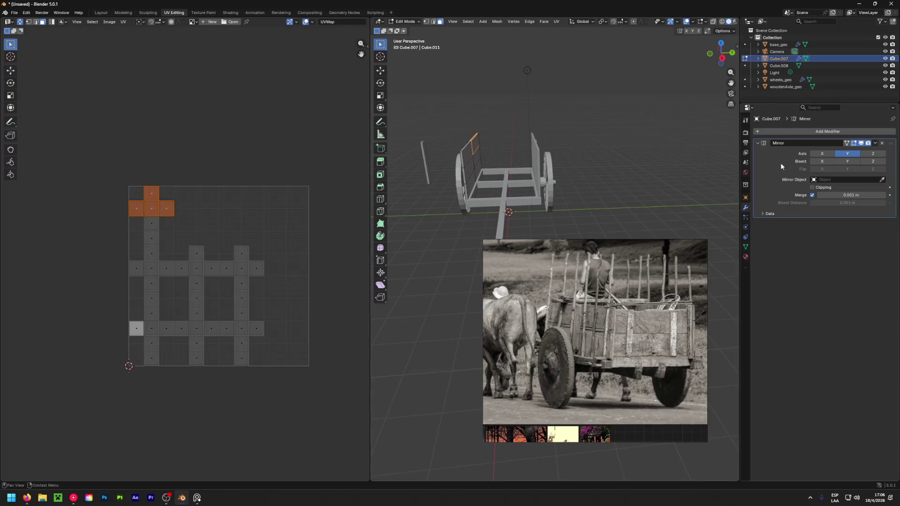
left_click(848, 143)
middle_click_drag(612, 176, 561, 181)
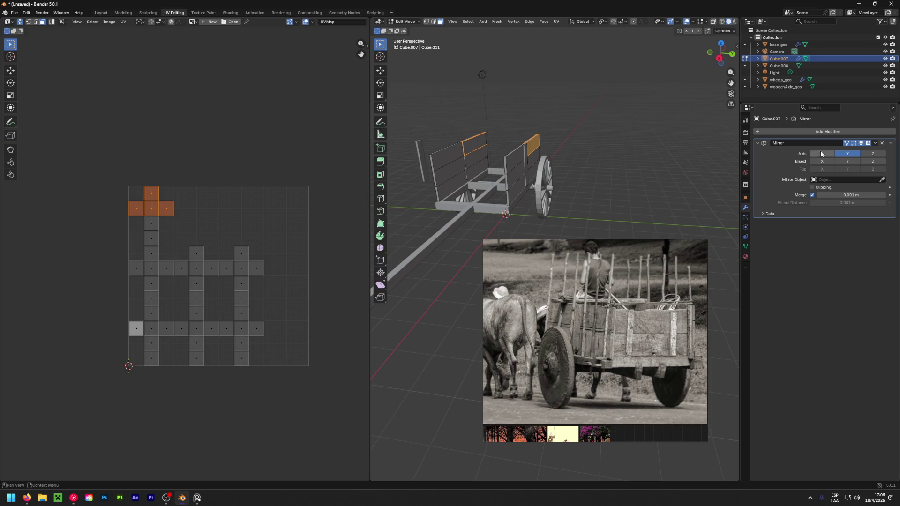
left_click(847, 143)
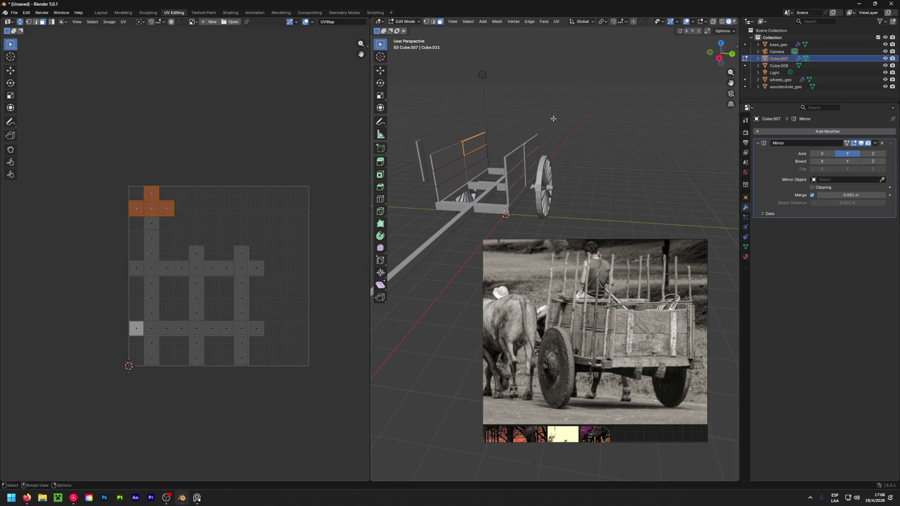
left_click(539, 125)
Remove the side panel's Mirror modifier, return to Object Mode, and select vertical post Cube.008.
left_click(885, 145)
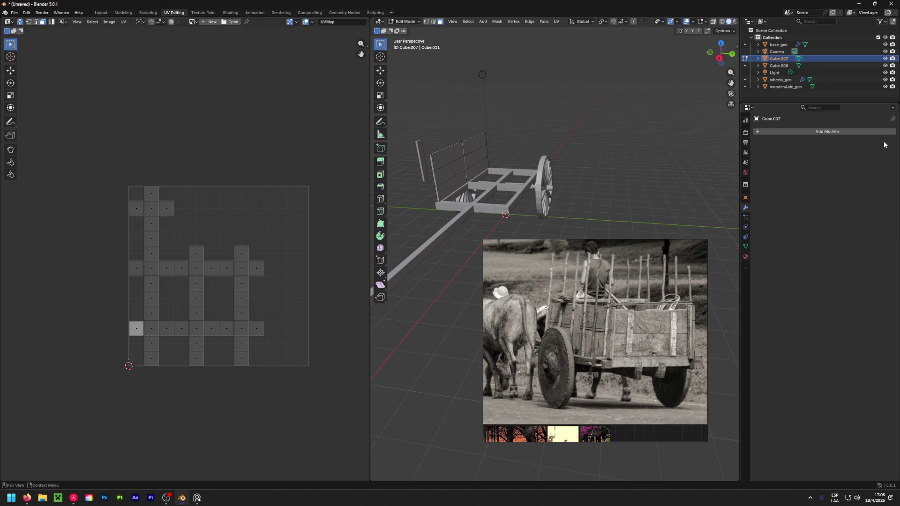
mouse_move(553, 192)
middle_mouse_down()
mouse_move(511, 196)
mouse_move(504, 154)
middle_mouse_up()
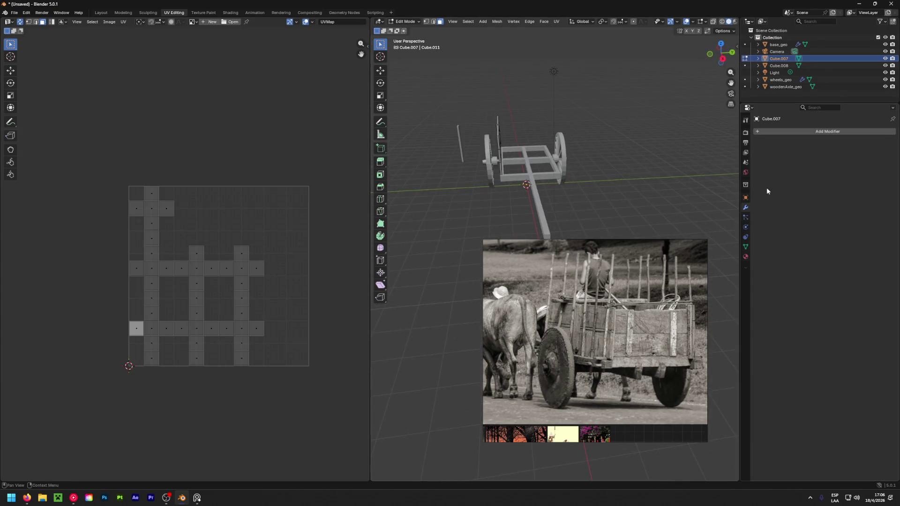
mouse_move(448, 141)
middle_mouse_down()
mouse_move(691, 173)
mouse_move(623, 176)
middle_mouse_up()
mouse_move(279, 121)
middle_mouse_down()
mouse_move(297, 150)
mouse_move(286, 132)
middle_mouse_up()
mouse_move(518, 191)
middle_mouse_down()
mouse_move(522, 172)
mouse_move(570, 153)
middle_mouse_up()
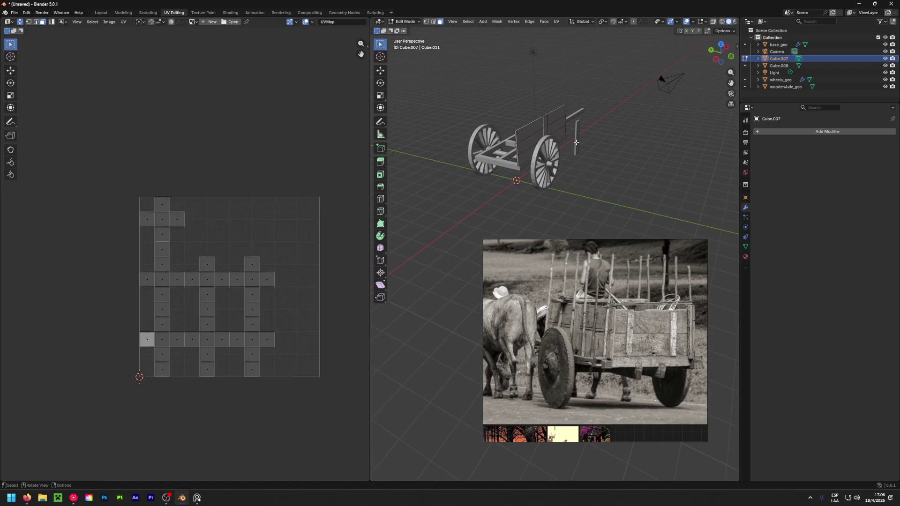
key("Tab")
left_click(580, 138)
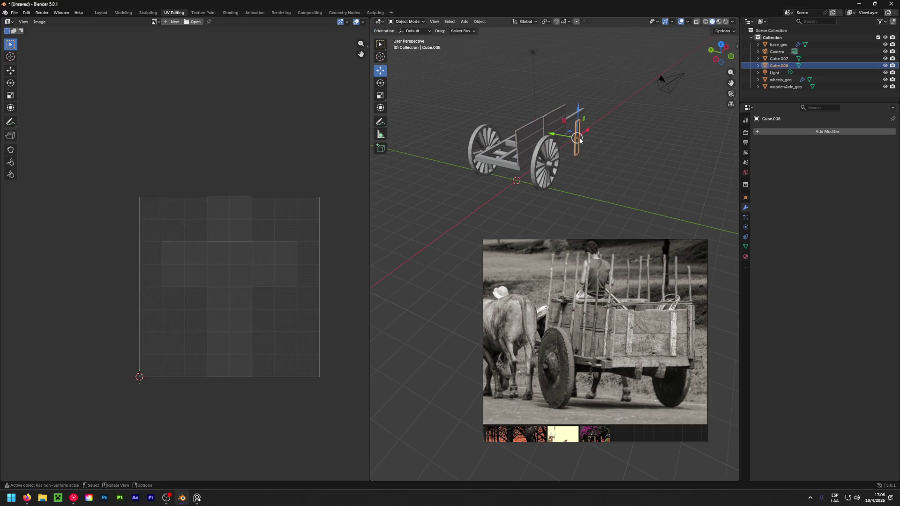
Duplicate vertical post Cube.008 in place as a new object, Cube.001.
key("shift+d")
right_click(580, 139)
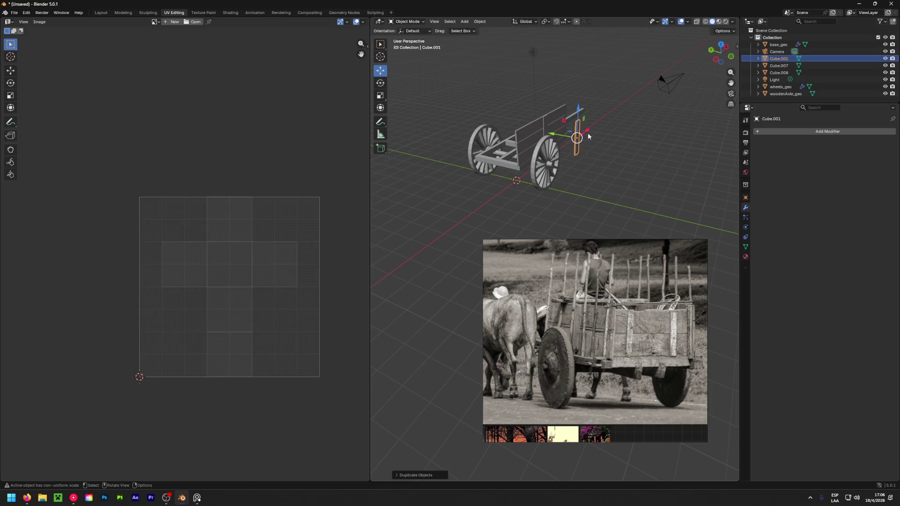
key("g")
key("x")
key("y")
key("Return")
Rotate the copy to Z 90° and Y 0° so it lies flat.
left_click(745, 199)
left_click(846, 191)
key("Return")
left_click(845, 184)
type("0")
key("Return")
Position the flat board onto the lower cart frame at X −1.602 m, Z 1.972 m using ortho views.
mouse_move(535, 177)
middle_mouse_down()
mouse_move(522, 176)
mouse_move(557, 165)
mouse_move(683, 195)
middle_mouse_up()
key("ctrl+KP_1")
left_click_drag(465, 155, 434, 154)
mouse_move(434, 155)
middle_mouse_down()
mouse_move(471, 216)
mouse_move(534, 250)
middle_mouse_up()
key("KP_1")
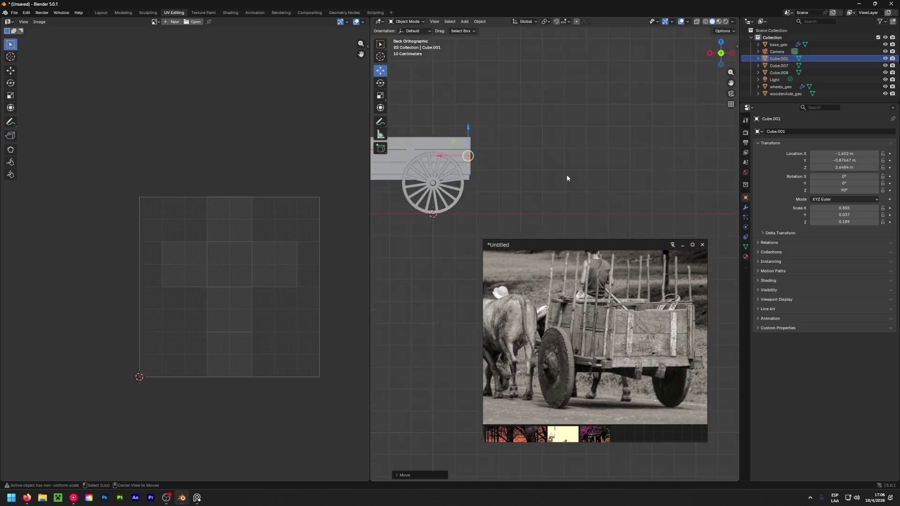
key("ctrl+KP_3")
scroll(494, 175, "up", 2)
mouse_move(493, 172)
left_mouse_down()
mouse_move(476, 172)
mouse_move(488, 172)
left_mouse_up()
mouse_move(488, 172)
middle_mouse_down()
mouse_move(467, 182)
mouse_move(651, 156)
mouse_move(551, 158)
mouse_move(424, 117)
mouse_move(518, 132)
middle_mouse_up()
left_click_drag(519, 141, 544, 165)
mouse_move(544, 165)
middle_mouse_down()
mouse_move(657, 203)
mouse_move(575, 204)
middle_mouse_up()
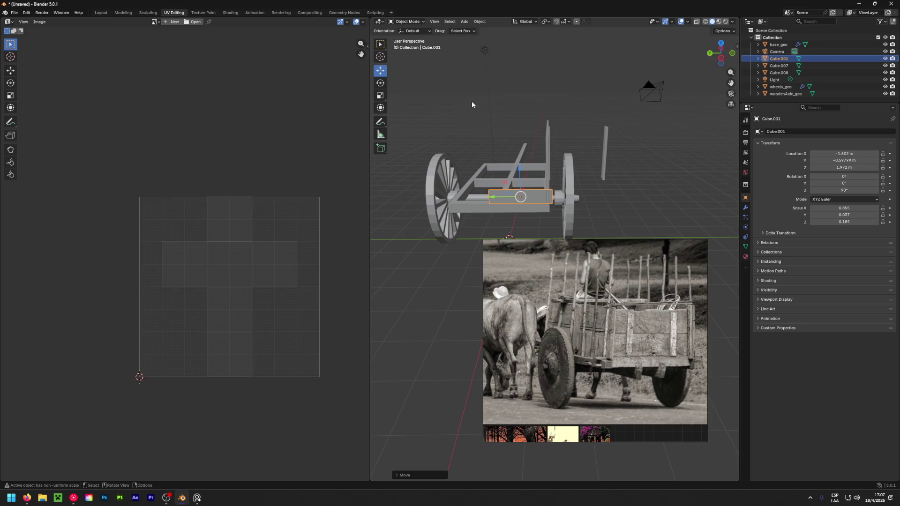
key("s")
left_click(473, 102)
Stretch the board along its length with the Scale tool and centre it at Location Y 0.
key("shift+space")
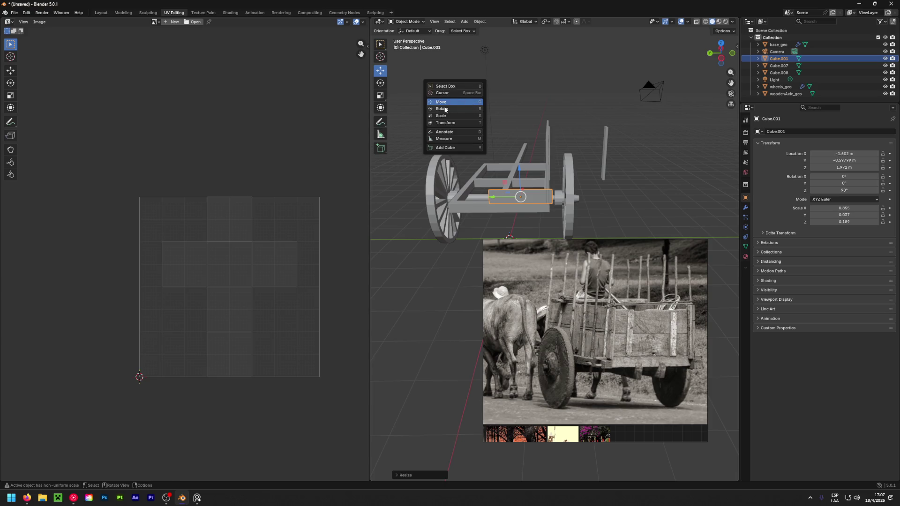
left_click(454, 117)
left_click_drag(494, 198, 448, 200)
middle_click_drag(457, 205, 496, 174)
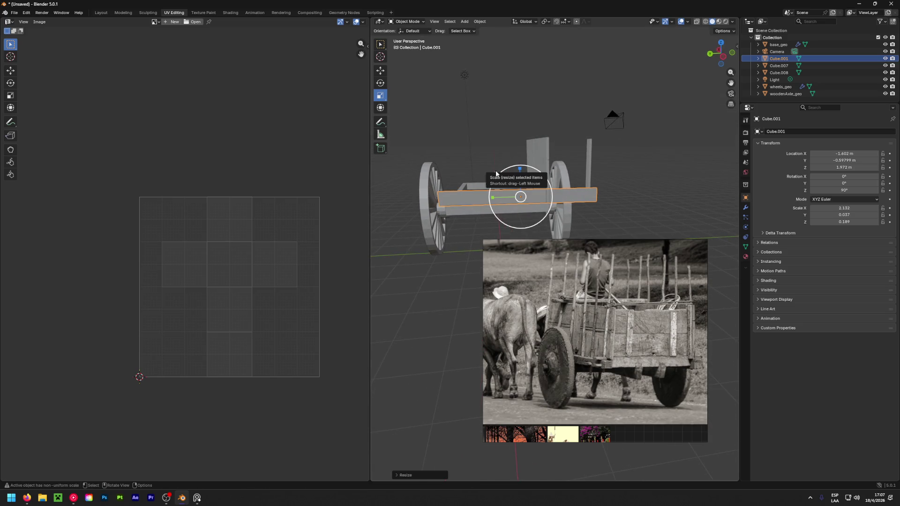
mouse_move(844, 160)
left_mouse_down()
mouse_move(834, 160)
mouse_move(851, 160)
left_mouse_up()
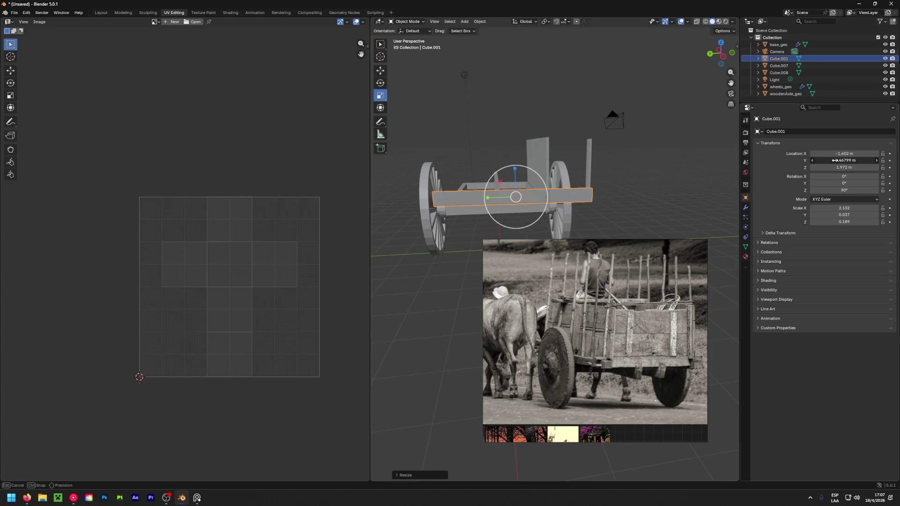
left_click(836, 160)
type("0")
key("Return")
Shorten the board, make it taller, and raise it higher on the cart with the Move tool.
mouse_move(677, 199)
middle_mouse_down()
mouse_move(612, 209)
mouse_move(476, 196)
middle_mouse_up()
left_click_drag(470, 198, 482, 201)
mouse_move(482, 201)
middle_mouse_down()
mouse_move(395, 190)
mouse_move(677, 182)
mouse_move(662, 175)
mouse_move(712, 147)
mouse_move(722, 179)
middle_mouse_up()
middle_click_drag(625, 201, 540, 195)
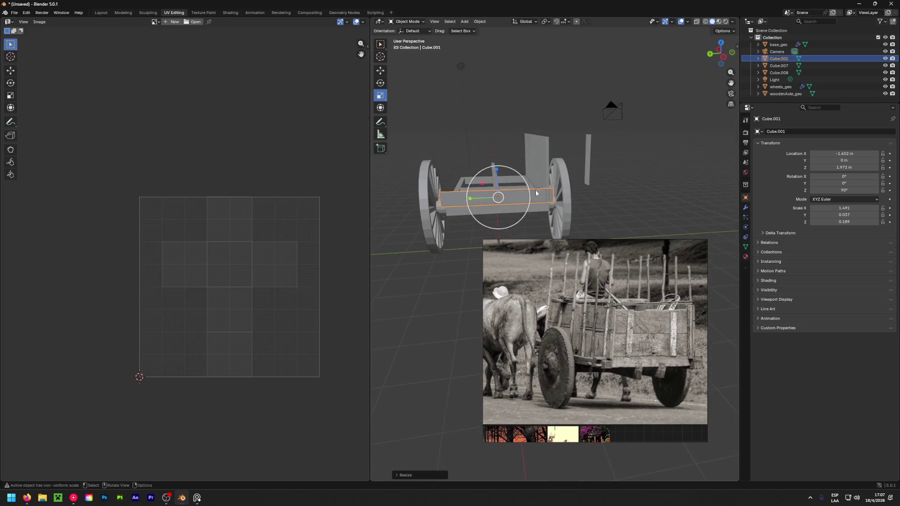
mouse_move(497, 170)
left_mouse_down()
mouse_move(513, 150)
mouse_move(494, 168)
mouse_move(488, 162)
left_mouse_up()
key("shift+space")
left_click(469, 163)
mouse_move(488, 163)
middle_mouse_down()
mouse_move(517, 197)
mouse_move(693, 160)
mouse_move(655, 168)
middle_mouse_up()
scroll(480, 218, "up", 5)
mouse_move(479, 218)
middle_mouse_down()
mouse_move(570, 249)
mouse_move(452, 192)
mouse_move(455, 209)
middle_mouse_up()
mouse_move(477, 149)
middle_mouse_down()
mouse_move(697, 204)
mouse_move(690, 203)
middle_mouse_up()
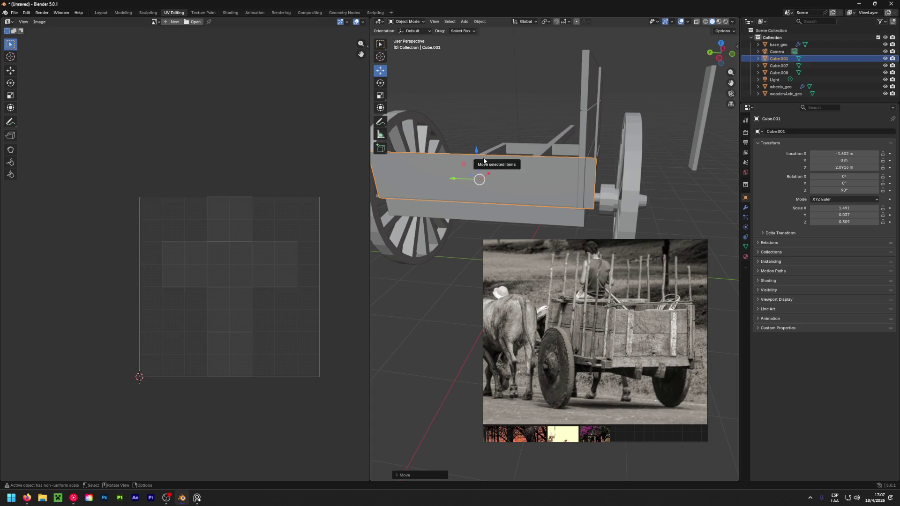
Make the board slightly taller and raise it to Z 2.1794 m across the cart's side.
key("shift+space")
left_click(482, 177)
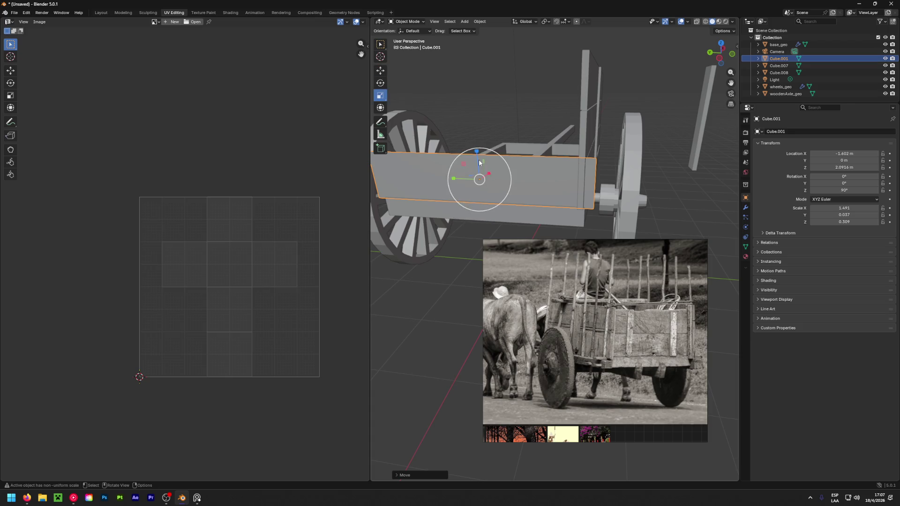
left_click_drag(476, 153, 490, 139)
key("shift+space")
left_click(488, 144)
middle_click_drag(489, 140, 717, 95)
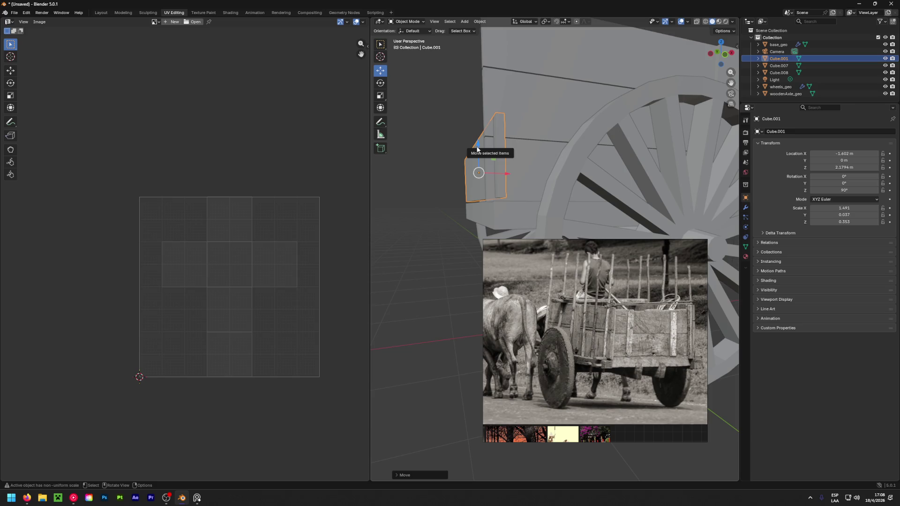
mouse_move(455, 204)
middle_mouse_down()
mouse_move(707, 221)
mouse_move(643, 214)
middle_mouse_up()
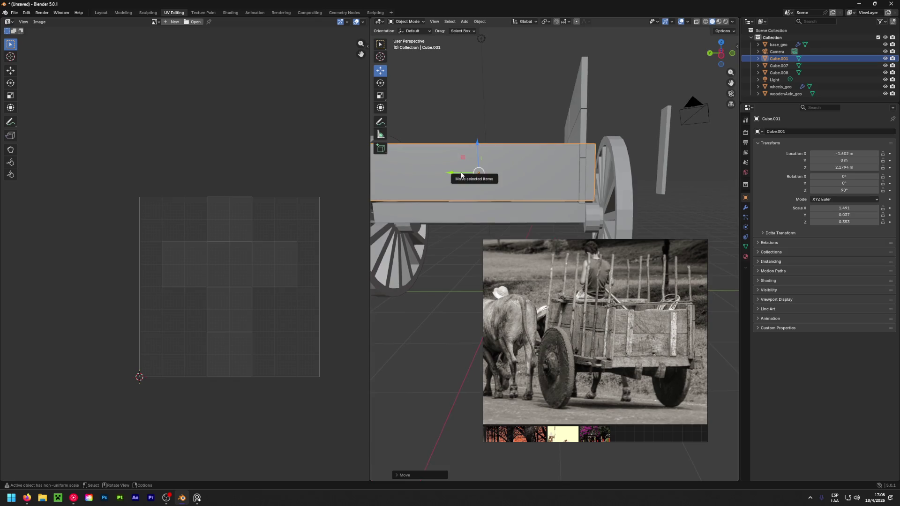
key("space")
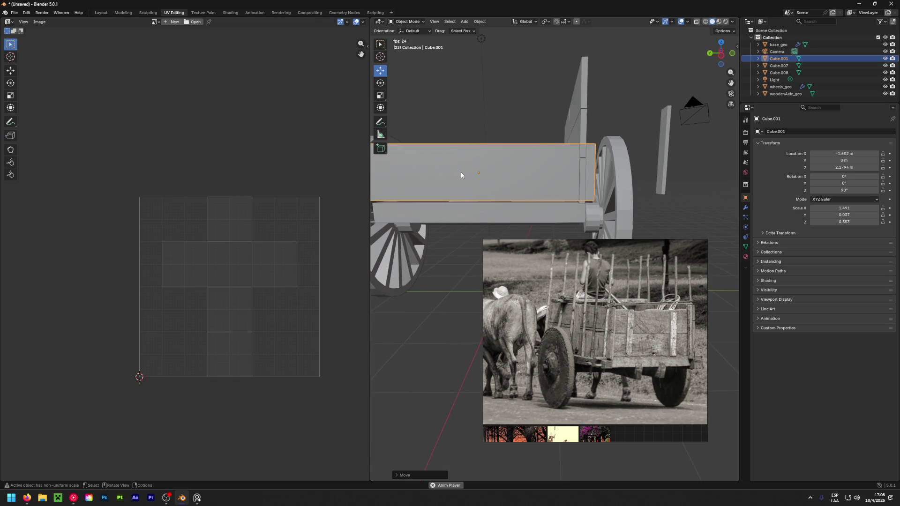
key("space")
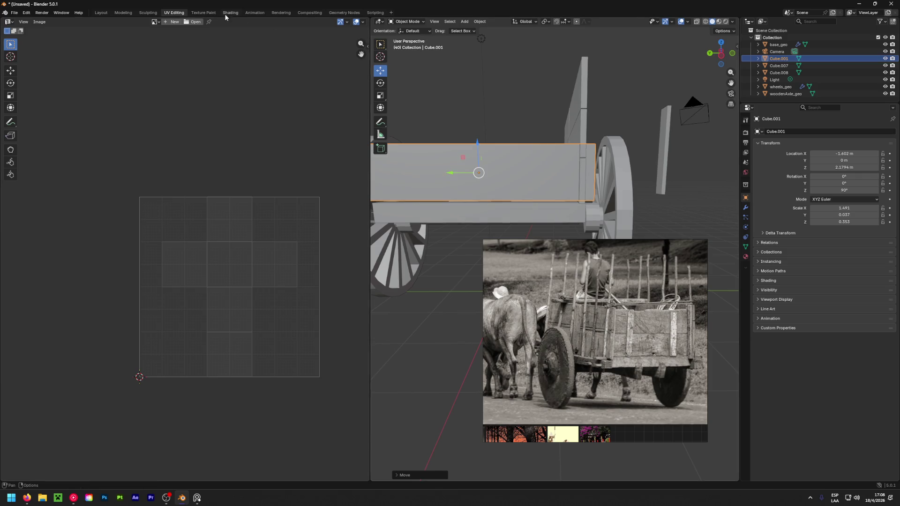
Reset the playhead to frame 1 in the Animation workspace and settle on Layout.
left_click(254, 13)
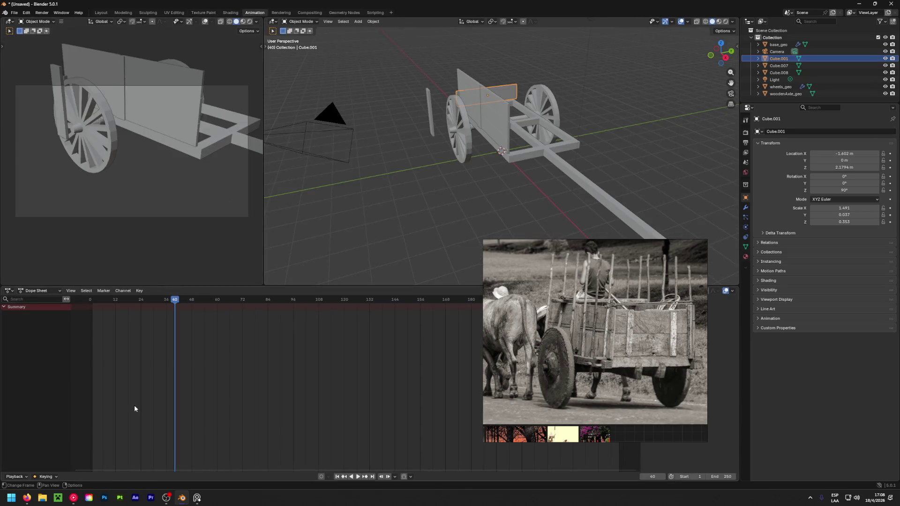
left_click_drag(166, 320, 92, 313)
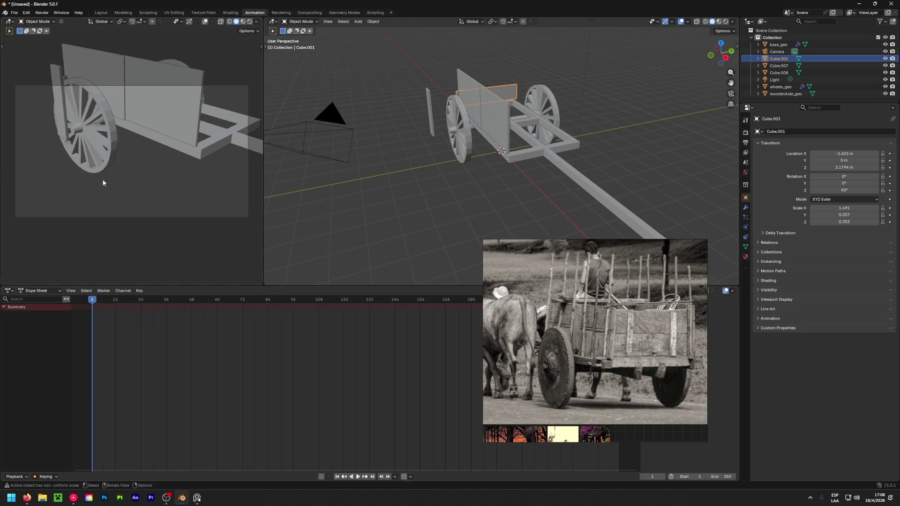
left_click(101, 13)
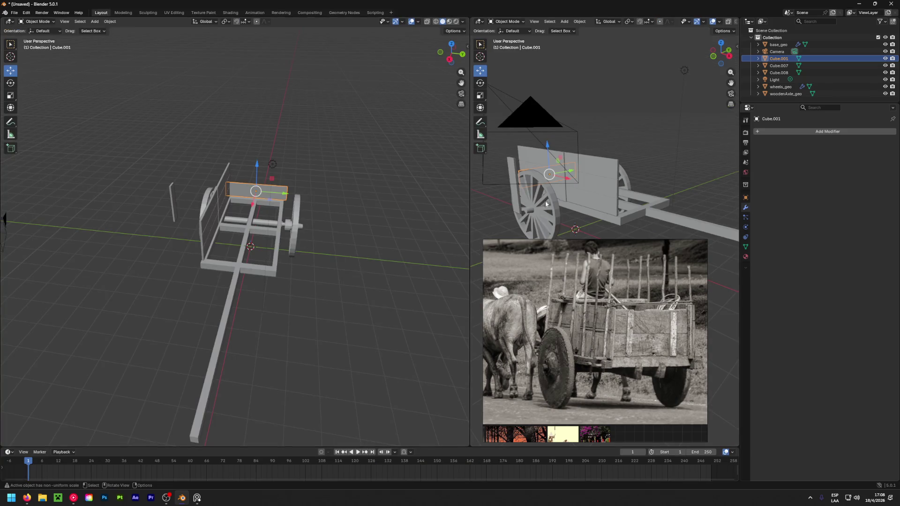
left_click(123, 12)
left_click(101, 13)
Set the right viewport to a close Left Orthographic view of the Cube.001 panel.
mouse_move(525, 186)
middle_mouse_down()
mouse_move(659, 197)
mouse_move(636, 183)
middle_mouse_up()
mouse_move(558, 195)
middle_mouse_down("alt")
mouse_move(653, 192)
mouse_move(601, 216)
mouse_move(578, 210)
middle_mouse_up("alt")
scroll(578, 210, "up", 4)
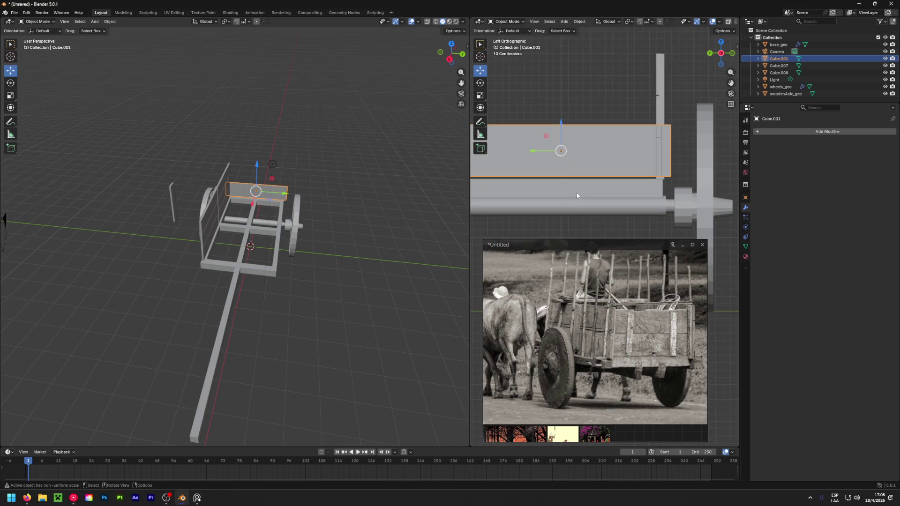
scroll(576, 206, "up", 2)
Toggle the panel into and out of edit mode, play the animation, and rewind near the start.
key("Tab")
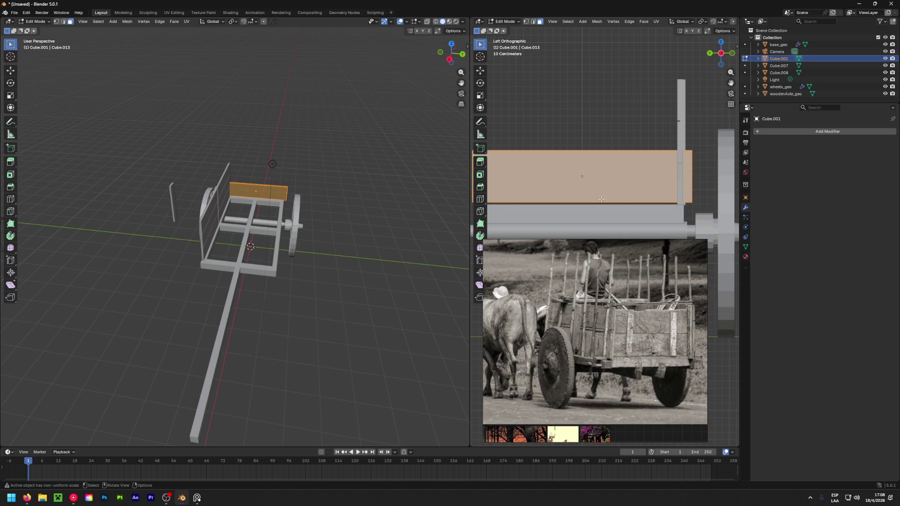
key("Tab")
key("space")
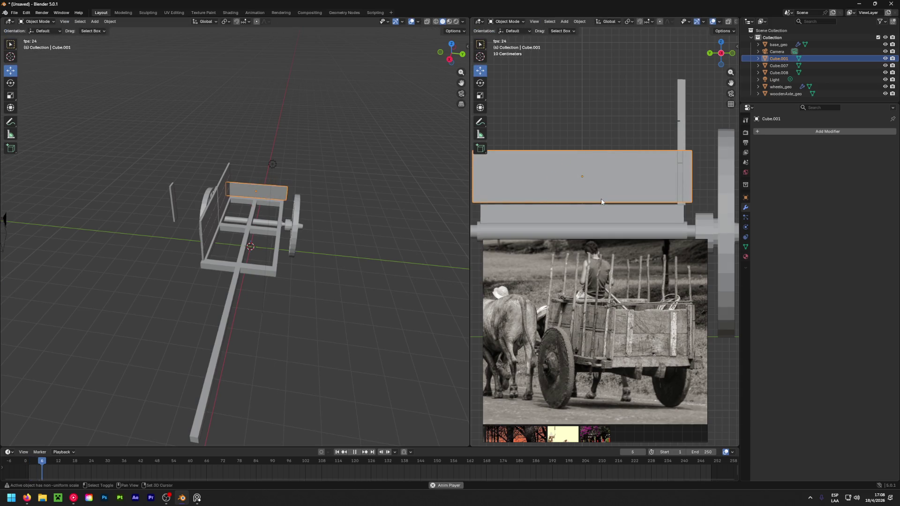
left_click_drag(37, 464, 29, 469)
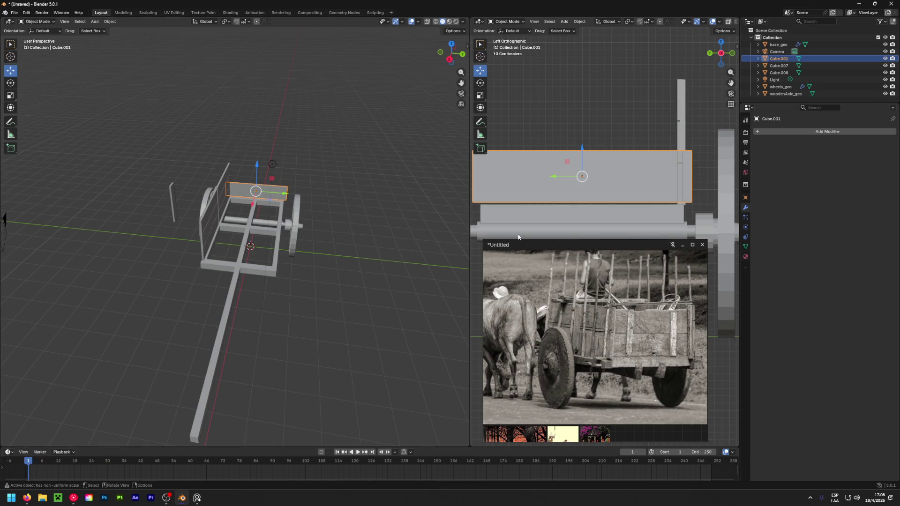
key("shift+space")
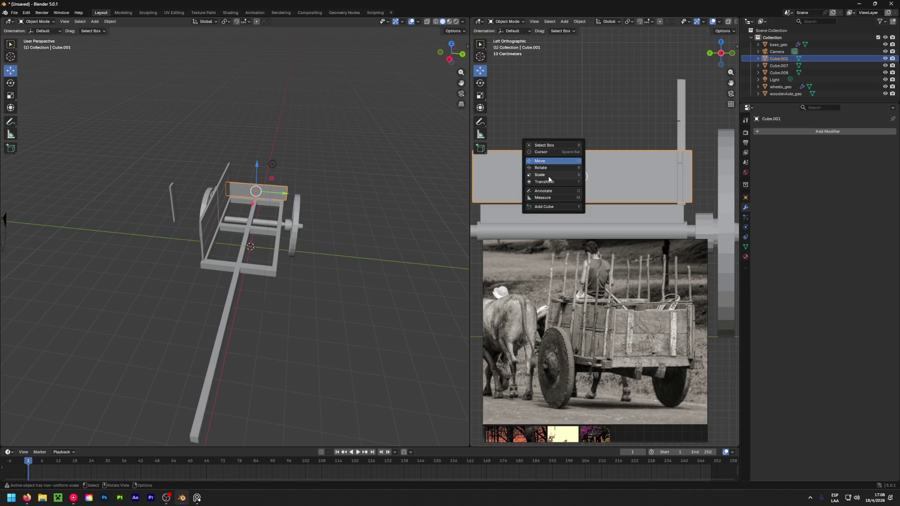
Narrow the end panel slightly along Y (0.88) and make it taller along Z.
left_click(549, 177)
left_click_drag(555, 178, 559, 177)
mouse_move(561, 180)
middle_mouse_down()
mouse_move(672, 240)
mouse_move(558, 233)
mouse_move(725, 229)
mouse_move(716, 228)
middle_mouse_up()
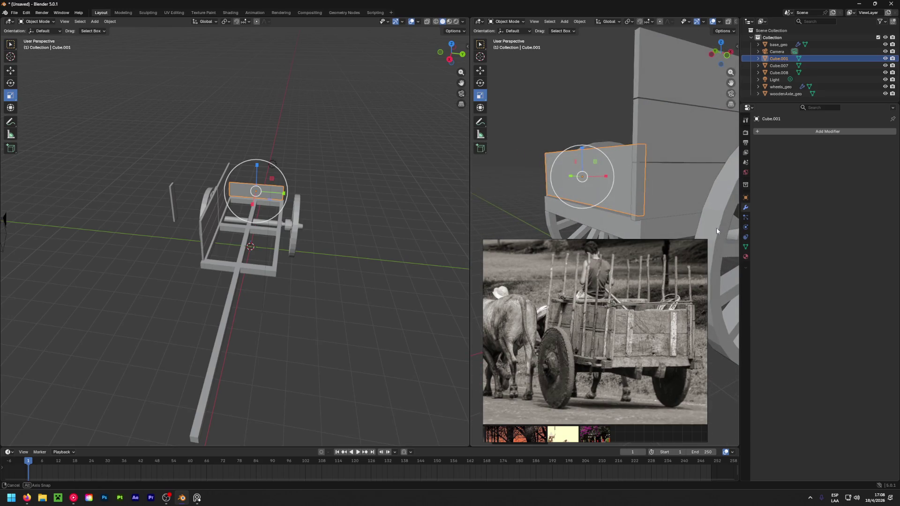
mouse_move(717, 229)
middle_mouse_down()
mouse_move(488, 233)
mouse_move(703, 221)
mouse_move(735, 201)
mouse_move(610, 168)
middle_mouse_up()
left_click_drag(582, 150, 589, 137)
mouse_move(588, 137)
middle_mouse_down()
mouse_move(681, 190)
mouse_move(659, 213)
mouse_move(643, 195)
middle_mouse_up()
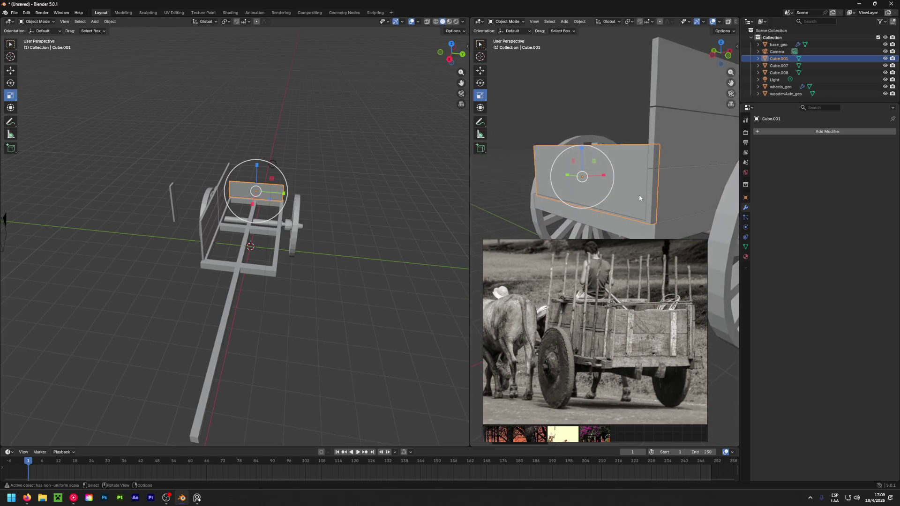
Cancel an accidental move and nudge the panel's height a little more.
key("shift+space")
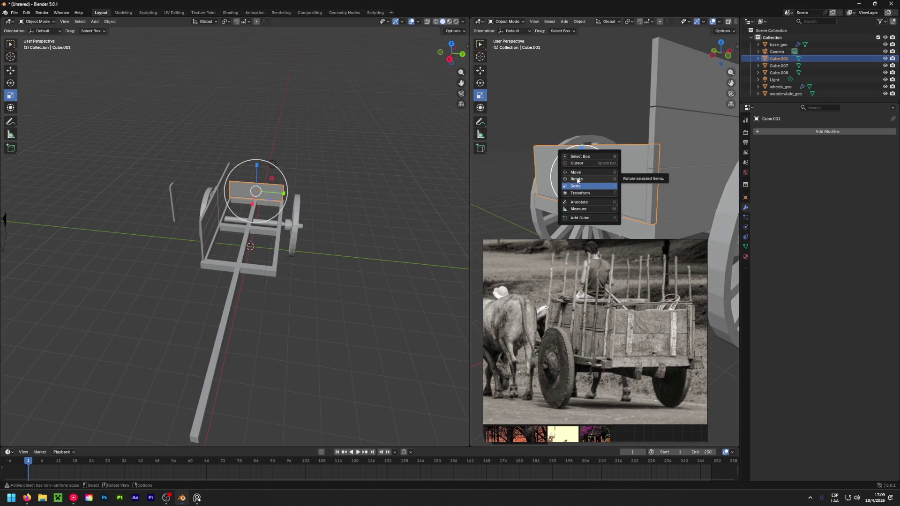
left_click(587, 175)
left_click_drag(580, 147, 580, 145)
right_click(581, 146)
mouse_move(581, 146)
middle_mouse_down()
mouse_move(624, 176)
mouse_move(557, 155)
mouse_move(647, 157)
mouse_move(559, 197)
mouse_move(479, 205)
mouse_move(517, 204)
middle_mouse_up()
key("shift+space")
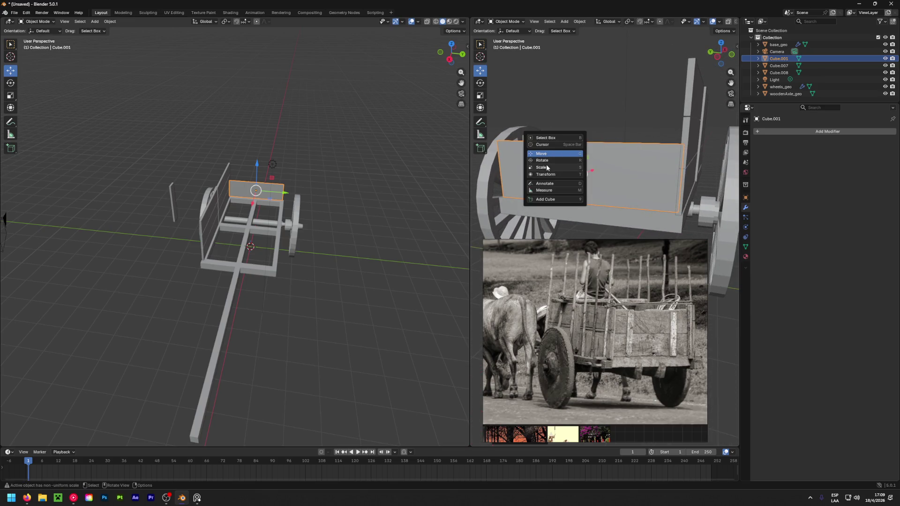
left_click(543, 168)
left_click_drag(582, 146, 590, 148)
key("shift+space")
key("g")
Duplicate the panel as Cube.002 and raise the copy on top of the original.
mouse_move(544, 161)
middle_mouse_down()
mouse_move(716, 129)
mouse_move(701, 145)
mouse_move(676, 140)
mouse_move(572, 168)
mouse_move(659, 161)
middle_mouse_up()
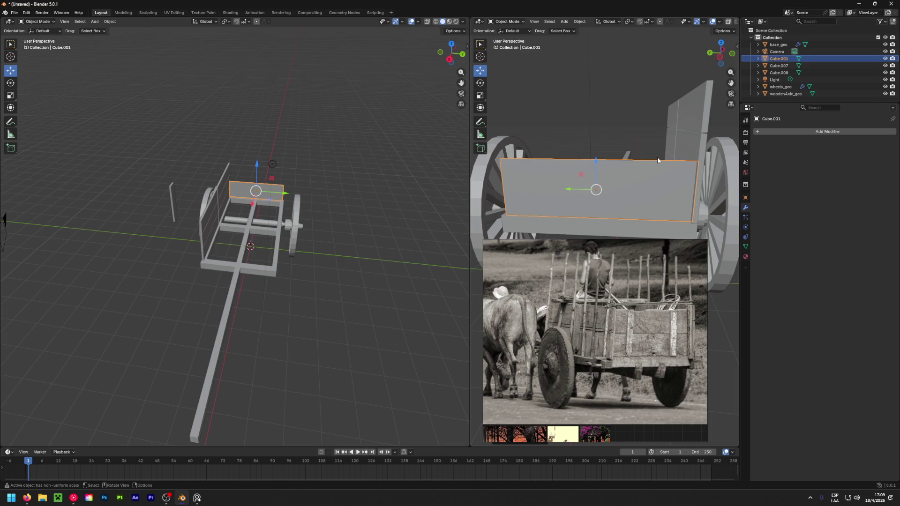
key("shift+d")
key("Escape")
left_click_drag(597, 164, 605, 96)
mouse_move(649, 175)
middle_mouse_down()
mouse_move(495, 204)
mouse_move(581, 187)
mouse_move(522, 178)
middle_mouse_up()
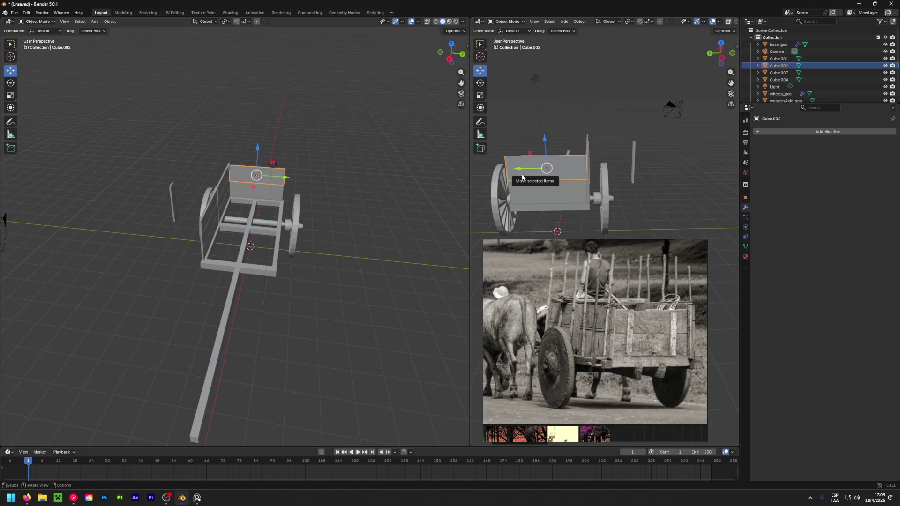
left_click(546, 193)
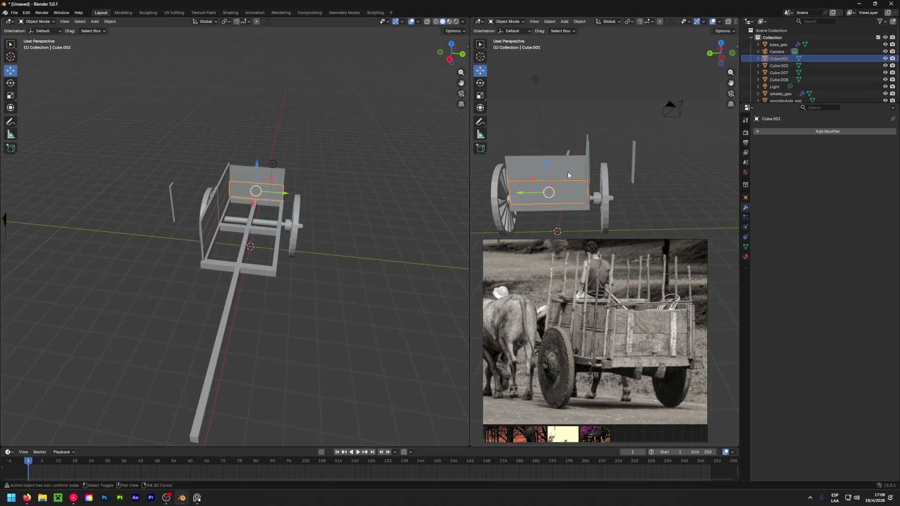
left_click(568, 175, "shift")
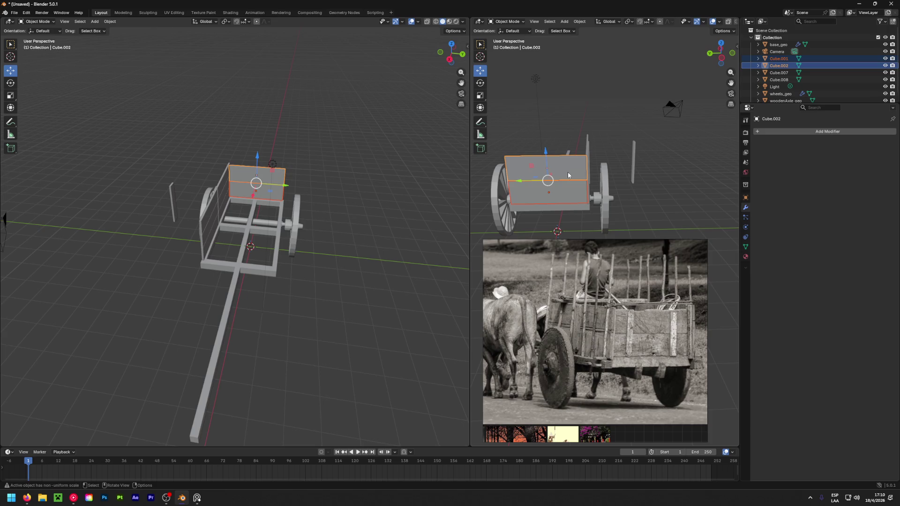
mouse_move(638, 191)
middle_mouse_down()
mouse_move(696, 177)
mouse_move(605, 185)
middle_mouse_up()
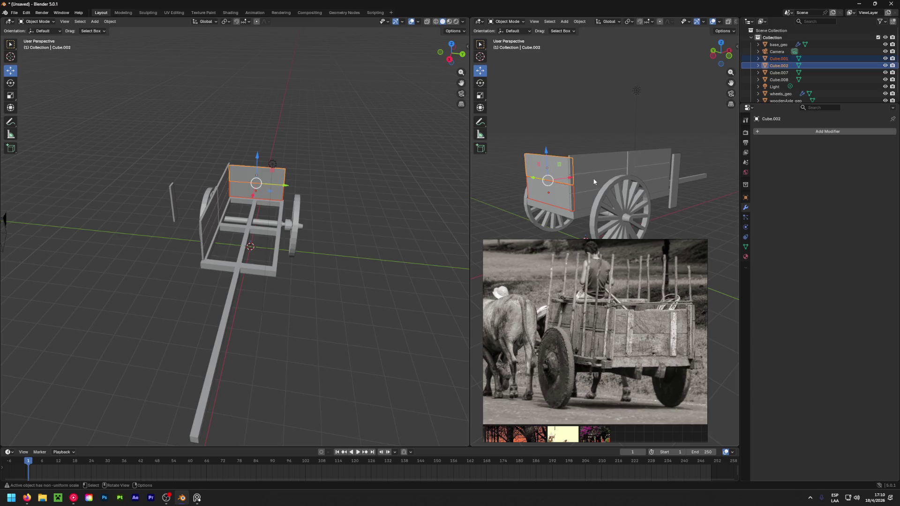
mouse_move(536, 200)
middle_mouse_down()
mouse_move(694, 214)
mouse_move(598, 232)
mouse_move(495, 226)
mouse_move(590, 225)
mouse_move(657, 202)
mouse_move(677, 151)
mouse_move(636, 161)
mouse_move(649, 173)
middle_mouse_up()
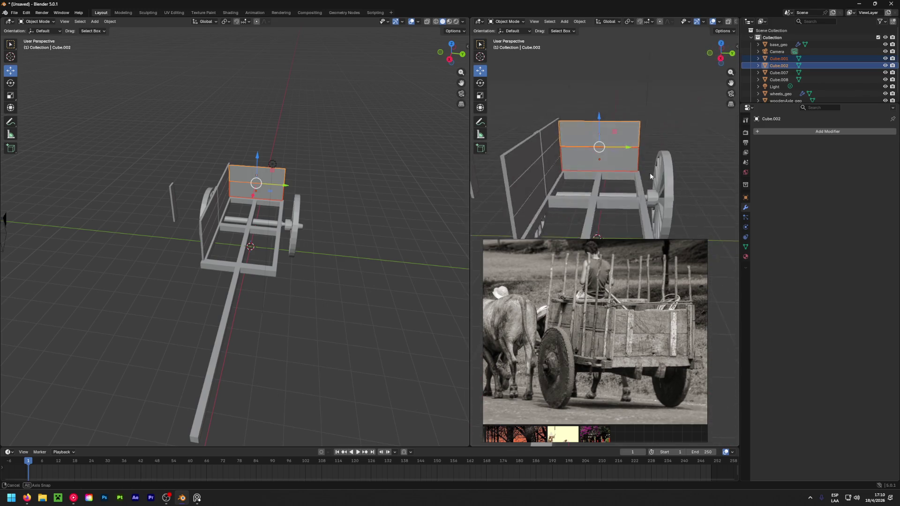
scroll(649, 172, "down", 3)
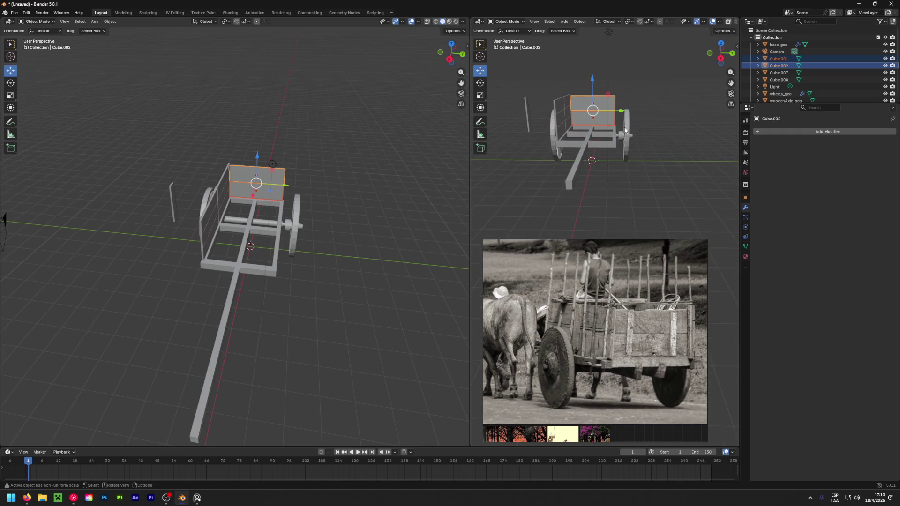
mouse_move(644, 118)
middle_mouse_down("alt")
mouse_move(683, 80)
mouse_move(683, 121)
mouse_move(707, 124)
mouse_move(663, 127)
mouse_move(689, 136)
mouse_move(623, 161)
middle_mouse_up("alt")
left_click(778, 58)
left_click(786, 65)
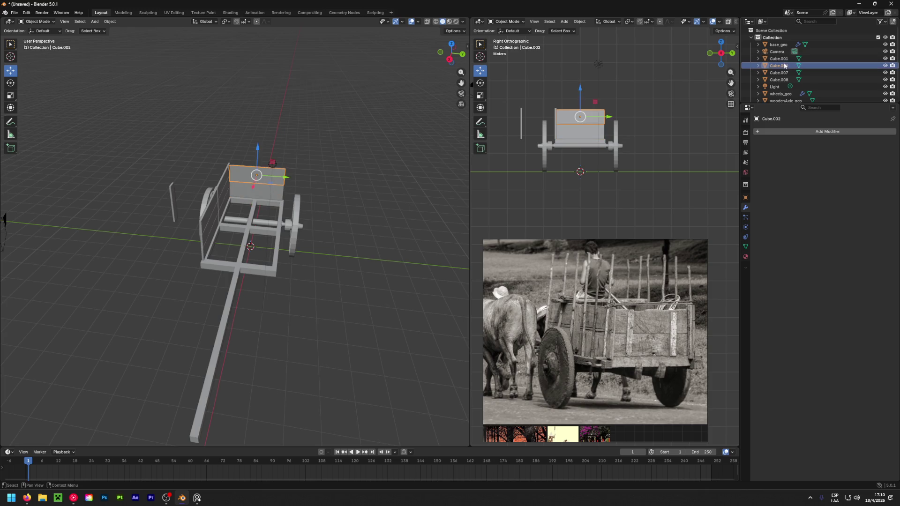
mouse_move(687, 150)
middle_mouse_down()
mouse_move(522, 208)
mouse_move(750, 143)
mouse_move(520, 184)
mouse_move(565, 160)
middle_mouse_up()
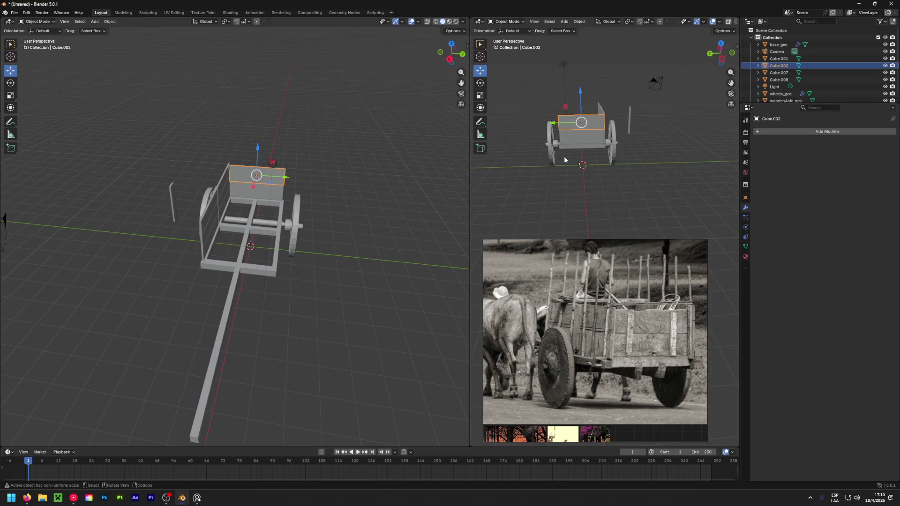
key("shift+d")
right_click(576, 134)
Shift the duplicated back panel along X with G X.
mouse_move(576, 134)
middle_mouse_down()
mouse_move(628, 170)
mouse_move(609, 155)
middle_mouse_up()
key("g")
key("x")
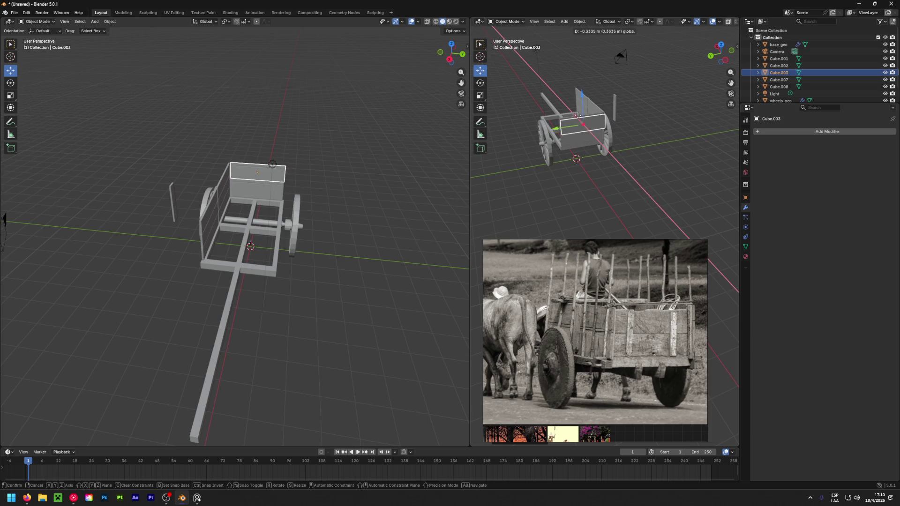
left_click(643, 149)
Stand the copy upright by setting its Y rotation to 90° in the transform values.
left_click(745, 198)
left_click(835, 190)
type("0")
key("Return")
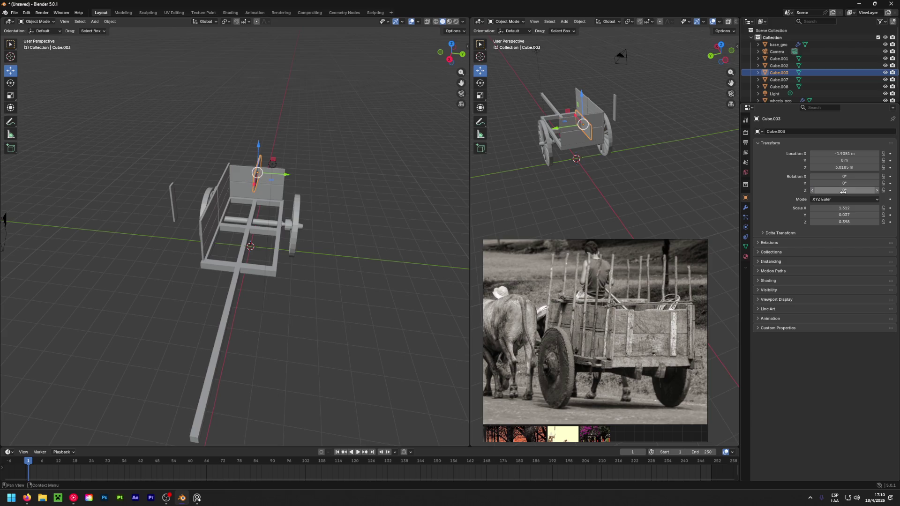
key("ctrl+z")
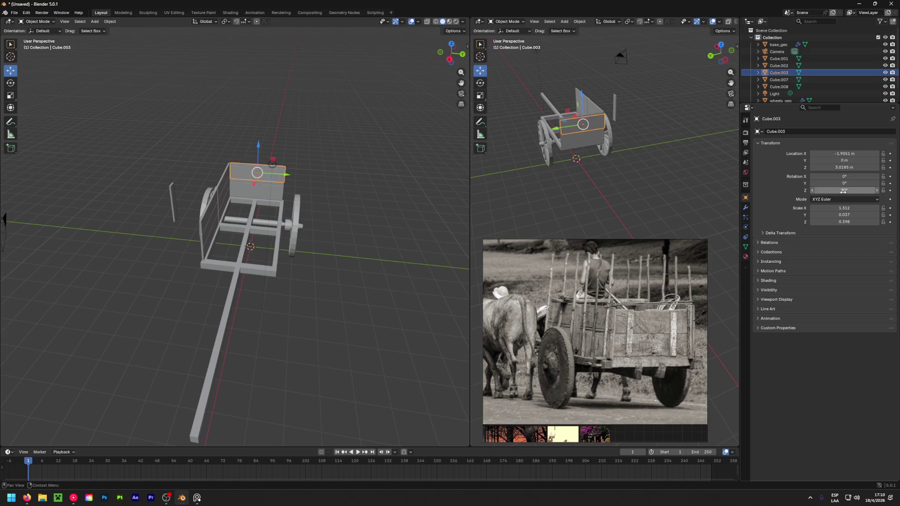
key("ctrl+v")
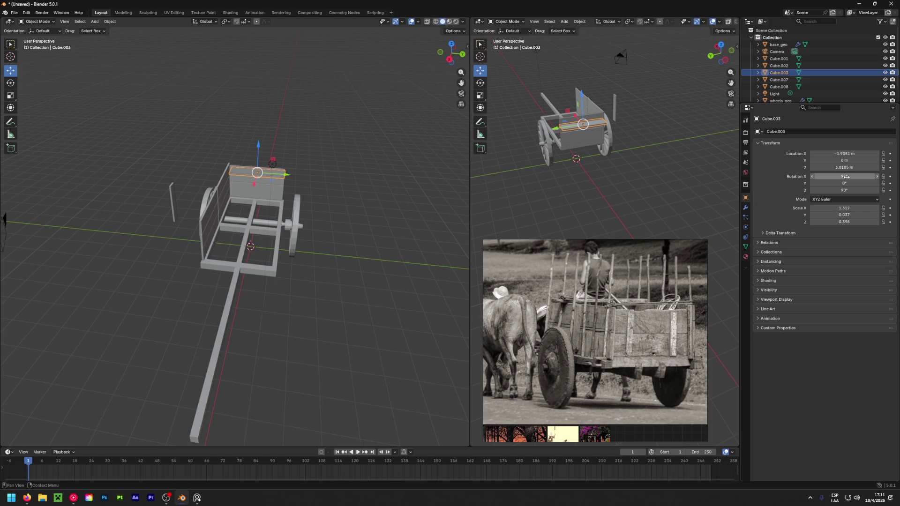
key("ctrl+z")
type("90°")
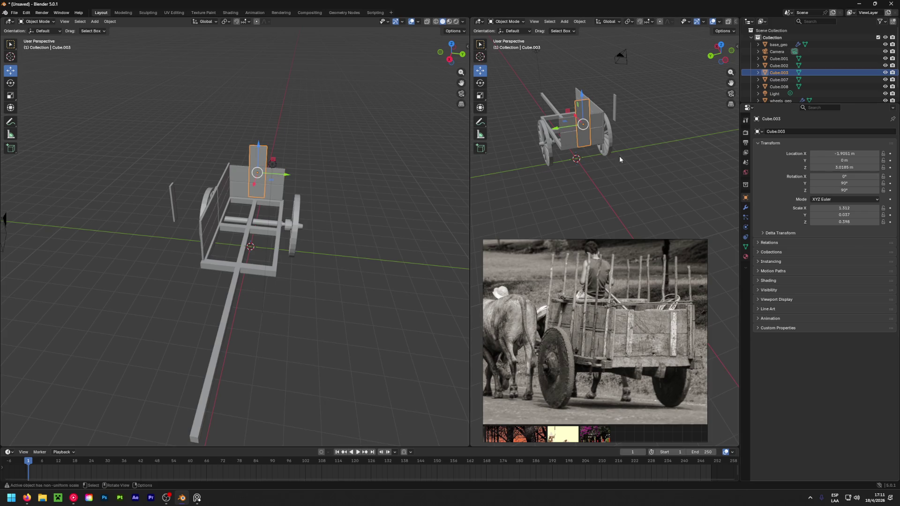
middle_click_drag(622, 132, 605, 130)
scroll(605, 130, "up", 4)
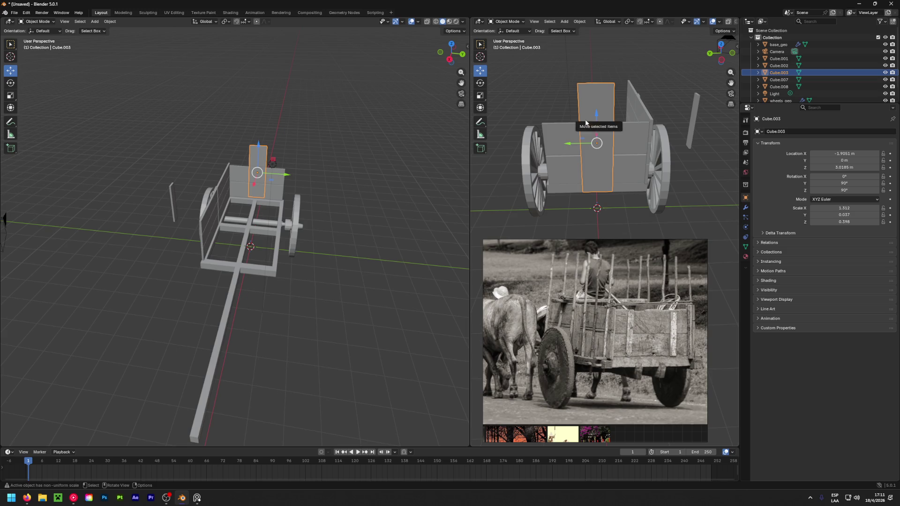
key("shift+space")
left_click(578, 134)
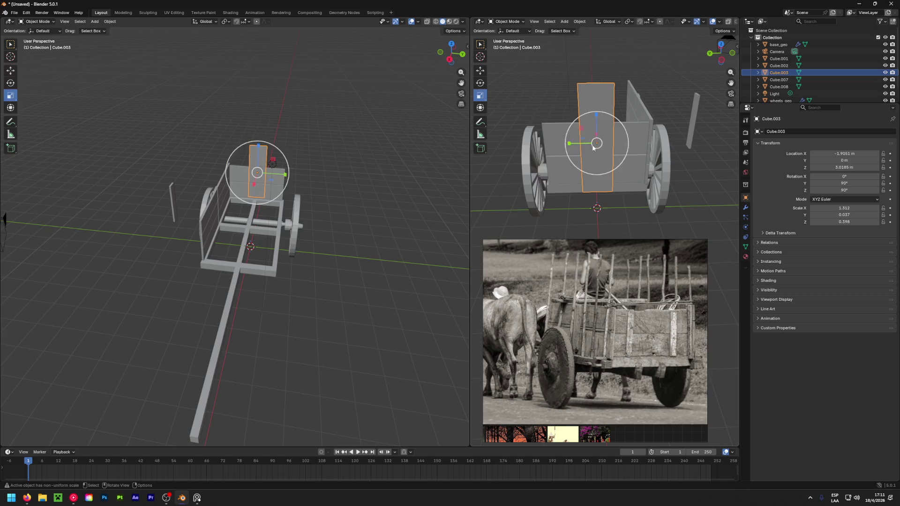
Thin and shorten the copy into a narrow post, scaled 0.809 × 0.037 × 0.116.
left_click_drag(572, 145, 586, 145)
mouse_move(597, 114)
left_mouse_down()
mouse_move(571, 144)
mouse_move(579, 143)
left_mouse_up()
middle_click_drag(581, 142, 604, 135)
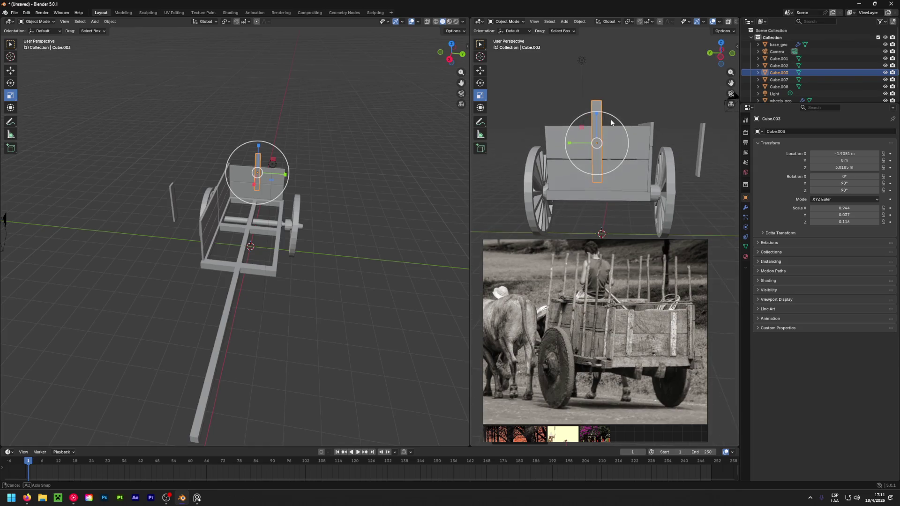
mouse_move(596, 114)
left_mouse_down()
mouse_move(595, 142)
mouse_move(636, 133)
left_mouse_up()
Move the post along Y, X and Z so it sits at the back panel's edge.
key("shift+space")
left_click(615, 107)
scroll(654, 170, "up", 5)
middle_click_drag(649, 162, 624, 133)
left_click_drag(604, 159, 586, 157)
mouse_move(586, 157)
middle_mouse_down()
mouse_move(622, 177)
mouse_move(658, 242)
mouse_move(654, 190)
mouse_move(615, 148)
mouse_move(699, 117)
mouse_move(610, 126)
middle_mouse_up()
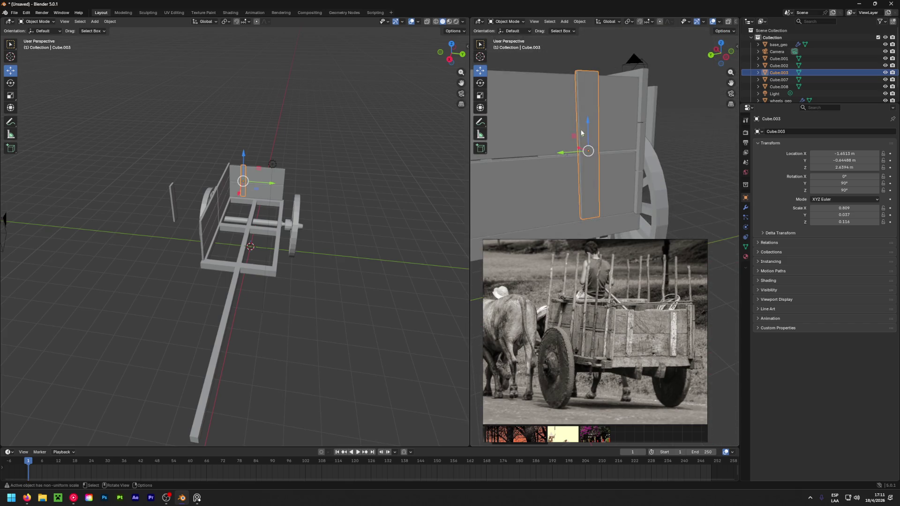
left_click_drag(588, 123, 594, 125)
mouse_move(593, 125)
middle_mouse_down()
mouse_move(669, 164)
mouse_move(508, 149)
mouse_move(609, 159)
mouse_move(737, 196)
mouse_move(485, 198)
mouse_move(566, 172)
middle_mouse_up()
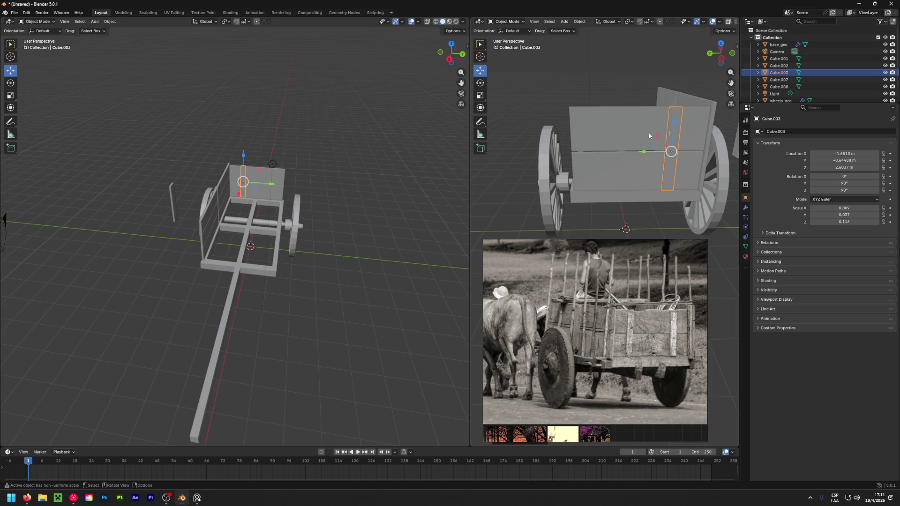
Duplicate the post and slide the copy to the back panel's other end.
key("shift+d")
right_click(620, 157)
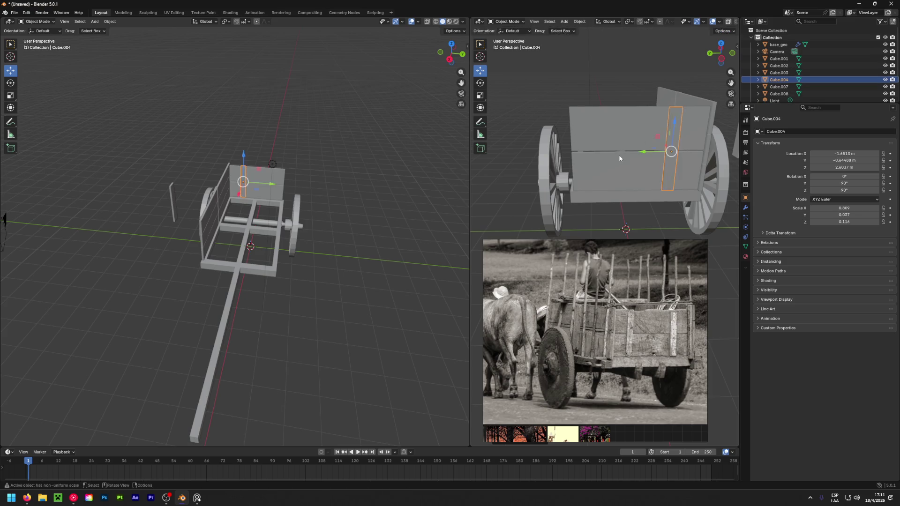
left_click_drag(648, 153, 578, 159)
middle_click_drag(612, 167, 660, 129)
Select the boards and both posts and join them with Ctrl+J into Cube.004.
left_click(675, 137, "shift")
left_click(633, 173, "shift")
left_click(588, 165, "shift")
left_click(602, 167, "shift")
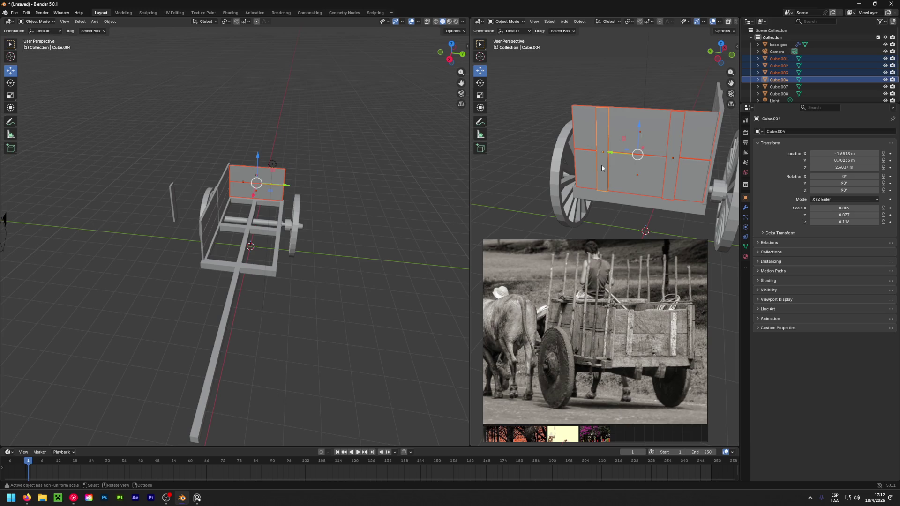
key("ctrl+j")
left_click(630, 52)
mouse_move(607, 69)
middle_mouse_down()
mouse_move(672, 155)
mouse_move(689, 145)
middle_mouse_up()
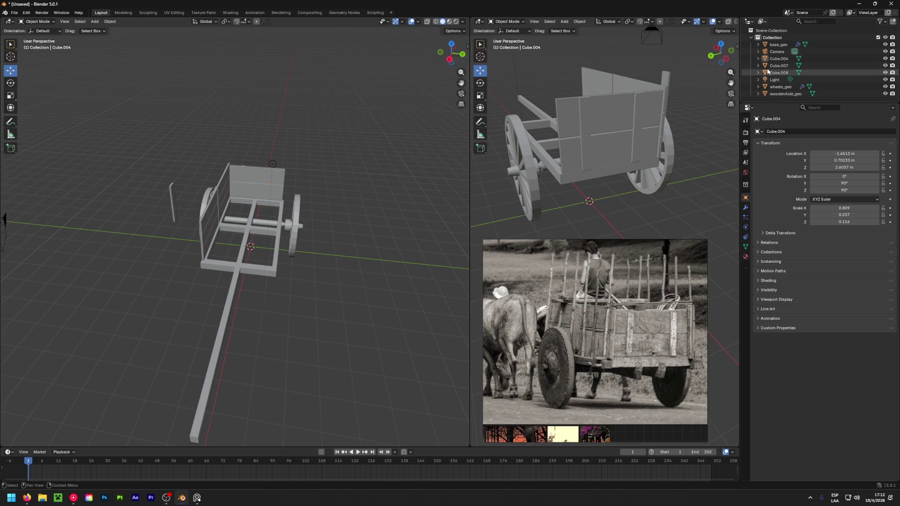
Rename the joined back piece Cube.004 to backCage_geo in the Outliner.
left_click(779, 58)
double_click(780, 58)
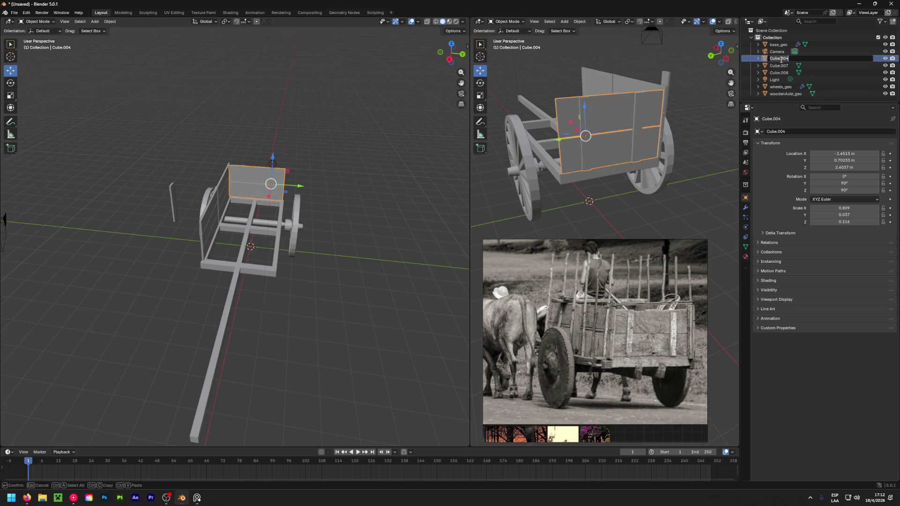
type("back")
type("Cage_geo")
key("Return")
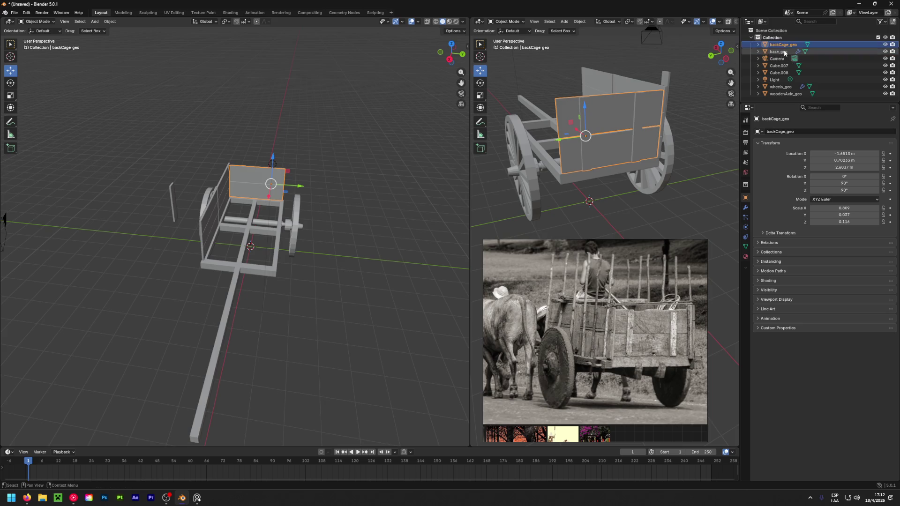
Select the side panel Cube.007 and give it a first right-side name.
left_click(782, 66)
left_click(778, 73)
left_click(779, 67)
double_click(780, 66)
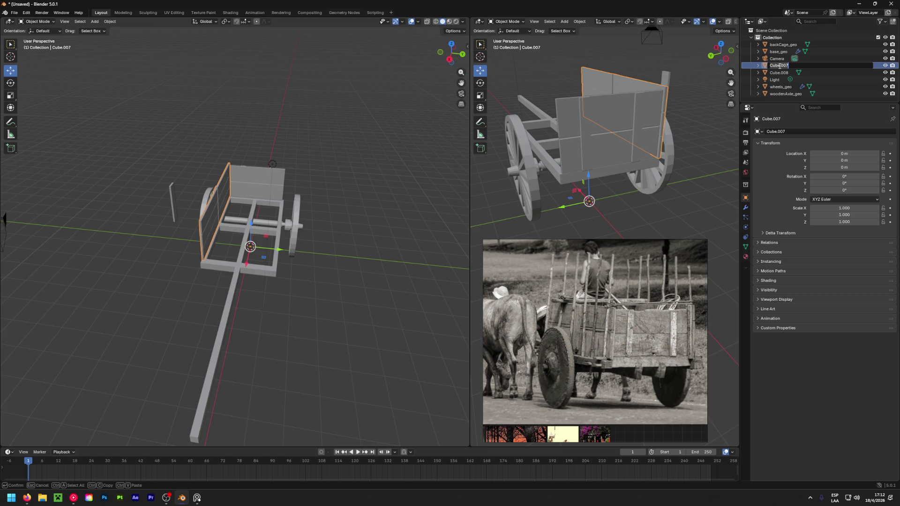
type("u")
type("teral")
type("Right")
type("_")
type("geo")
key("Return")
Correct the side panel's name to lateralR_geo, then to laterals_geo.
double_click(791, 73)
left_click(791, 73)
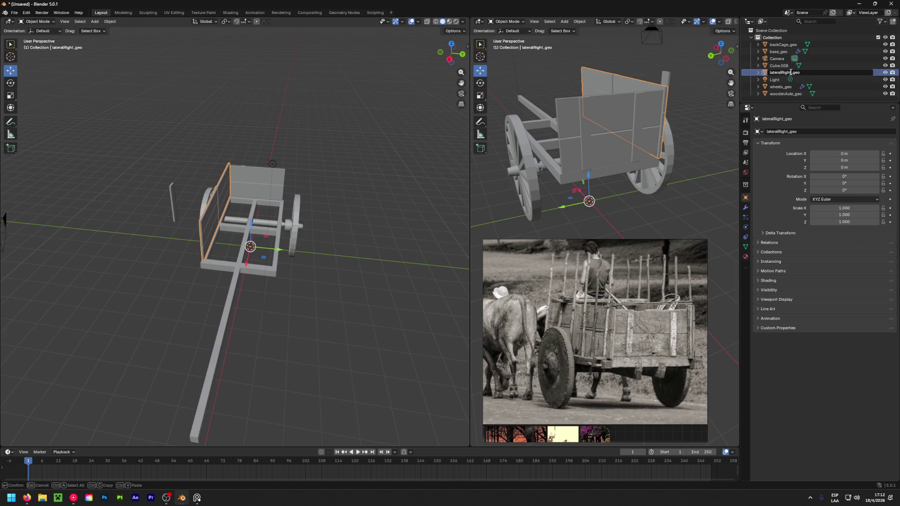
key("BackSpace")
key("BackSpace")
key("BackSpace")
key("Return")
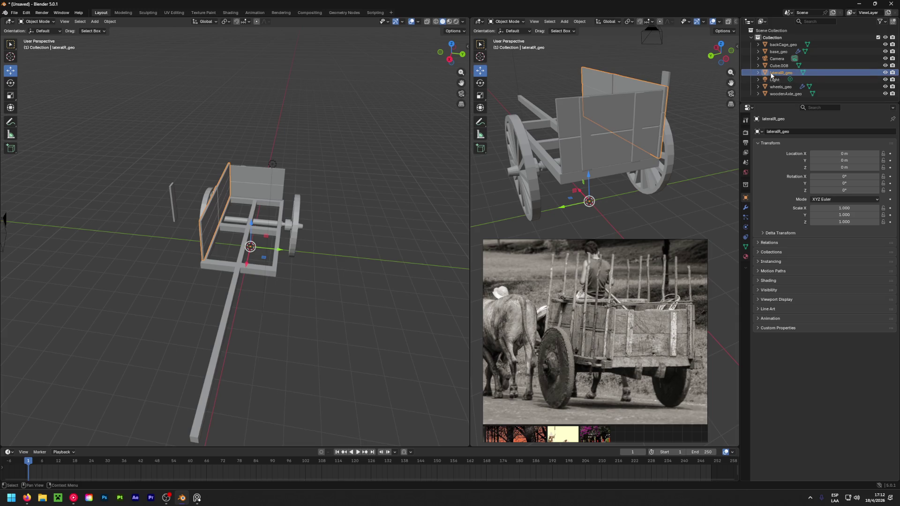
double_click(772, 73)
key("BackSpace")
type("s")
key("Return")
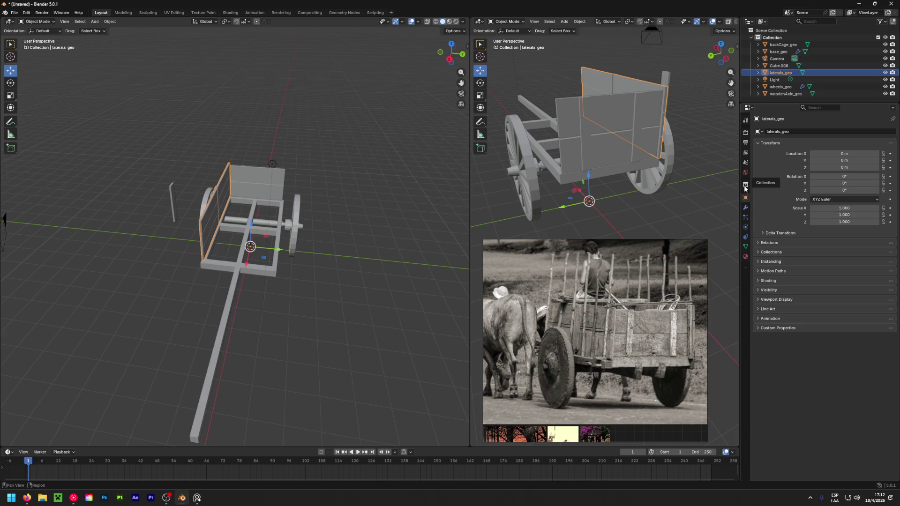
Add a Mirror modifier to the side panel, mirroring on the Y axis only.
left_click(746, 207)
left_click(796, 132)
type("mirror")
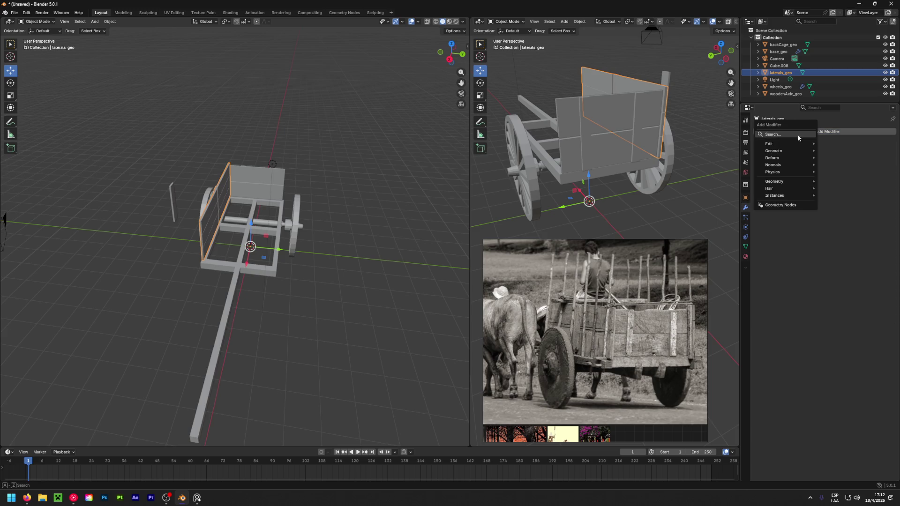
key("Return")
left_click(873, 154)
left_click(873, 154)
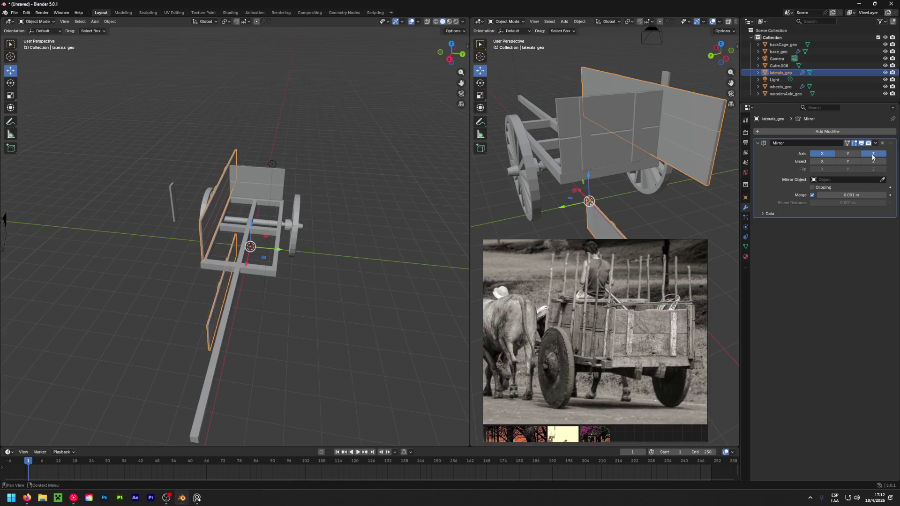
left_click(848, 154)
left_click(848, 153)
left_click(822, 153)
left_click(843, 154)
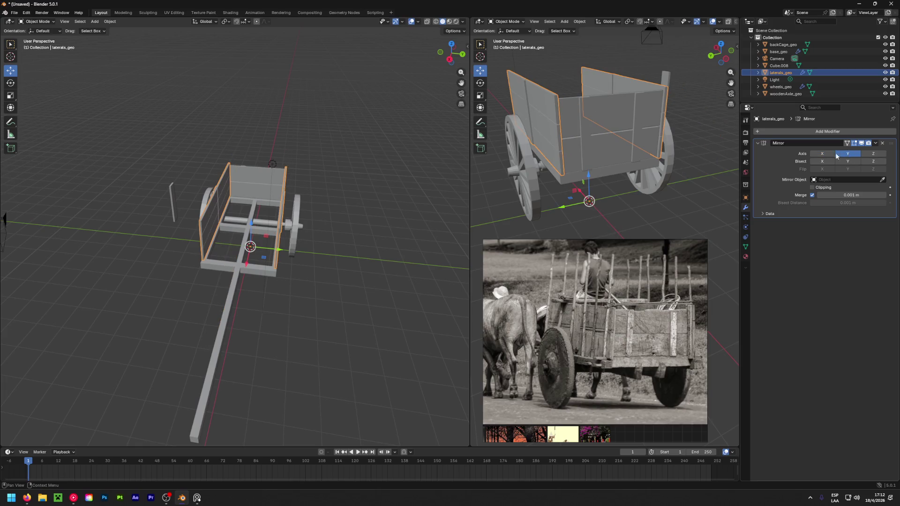
Apply the Mirror modifier so both side panels become real geometry.
left_click(875, 143)
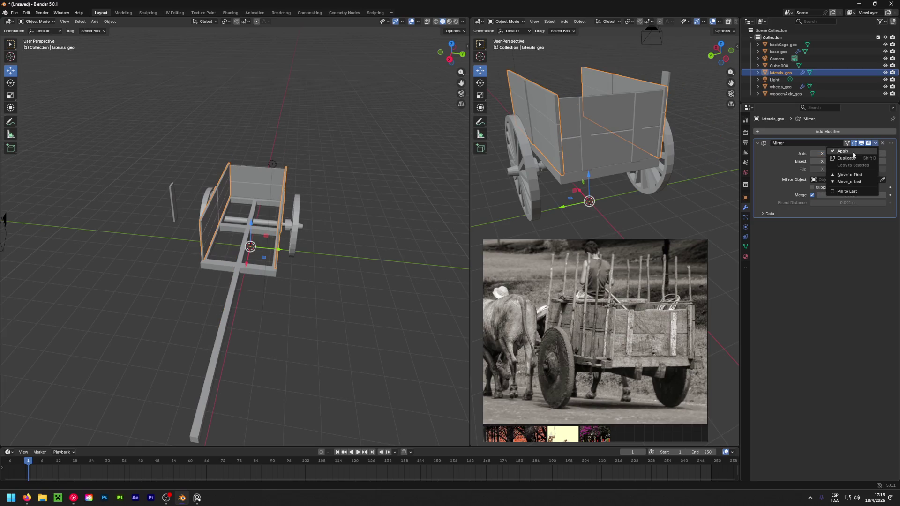
left_click(854, 151)
left_click(710, 173)
mouse_move(710, 174)
middle_mouse_down()
mouse_move(570, 184)
mouse_move(704, 136)
mouse_move(576, 151)
mouse_move(653, 183)
mouse_move(568, 151)
mouse_move(724, 143)
mouse_move(611, 145)
mouse_move(579, 132)
mouse_move(608, 114)
mouse_move(591, 141)
mouse_move(550, 159)
middle_mouse_up()
scroll(611, 144, "down", 5)
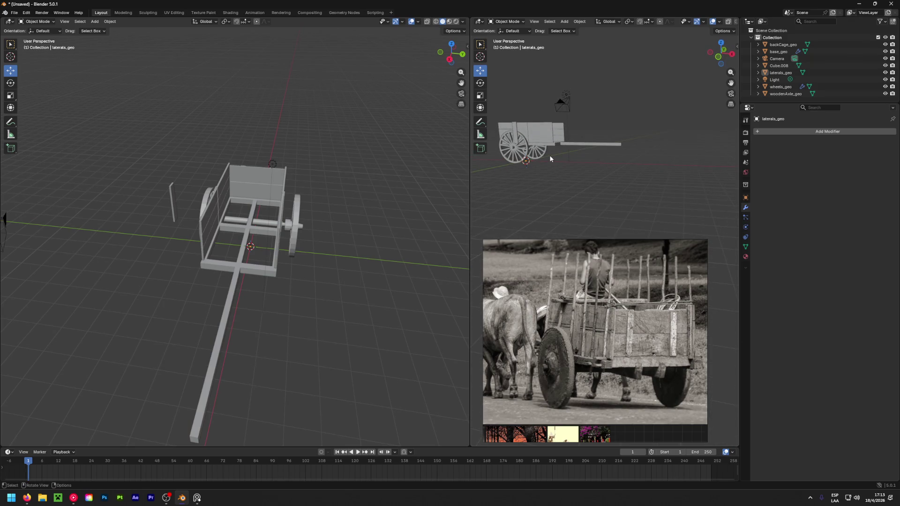
Shift the Cube.008 piece along Y and place a duplicate of it on the cart.
left_click(172, 198)
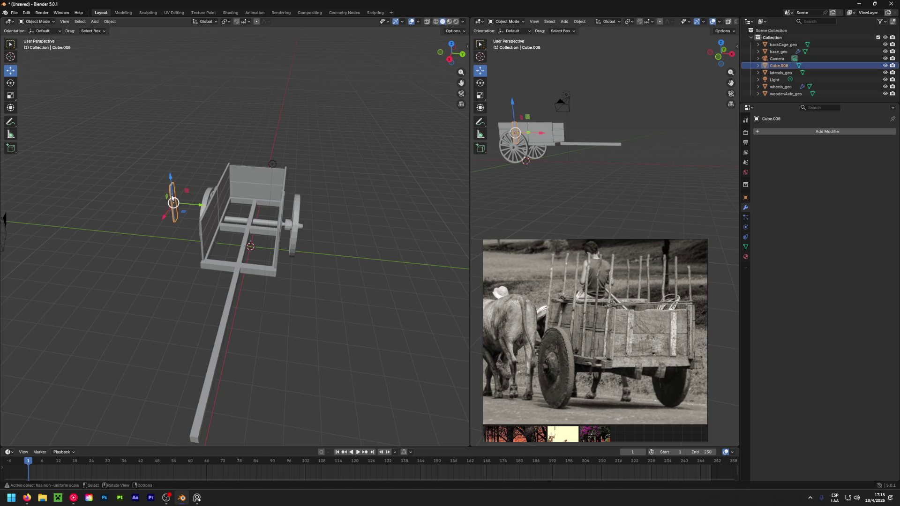
left_click_drag(199, 207, 255, 211)
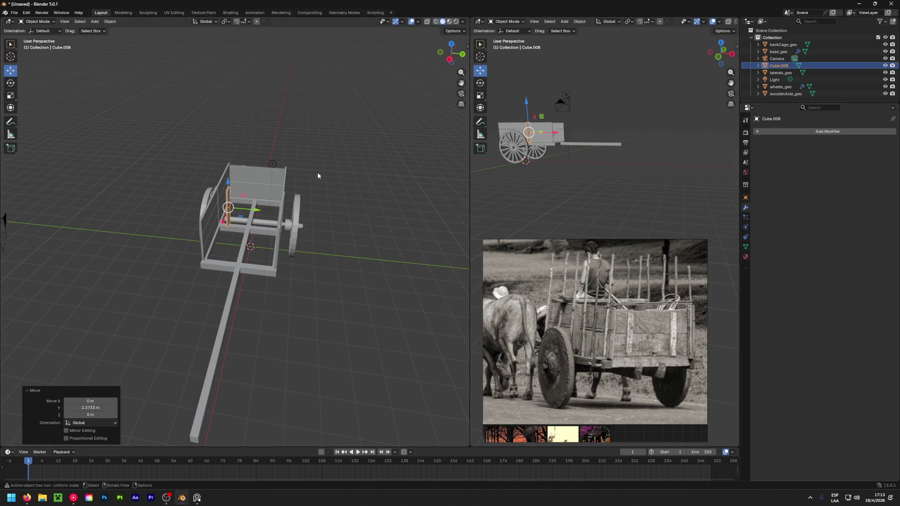
key("shift+d")
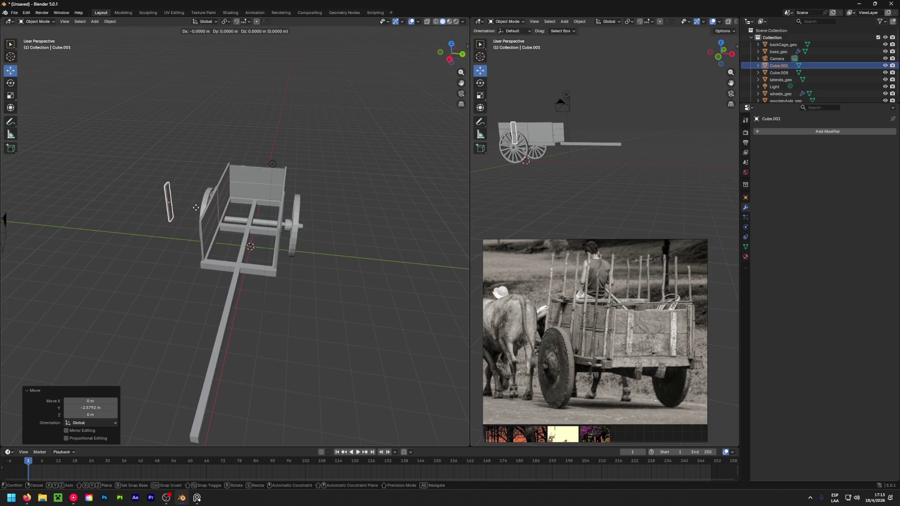
left_click(196, 210)
left_click_drag(196, 210, 258, 210)
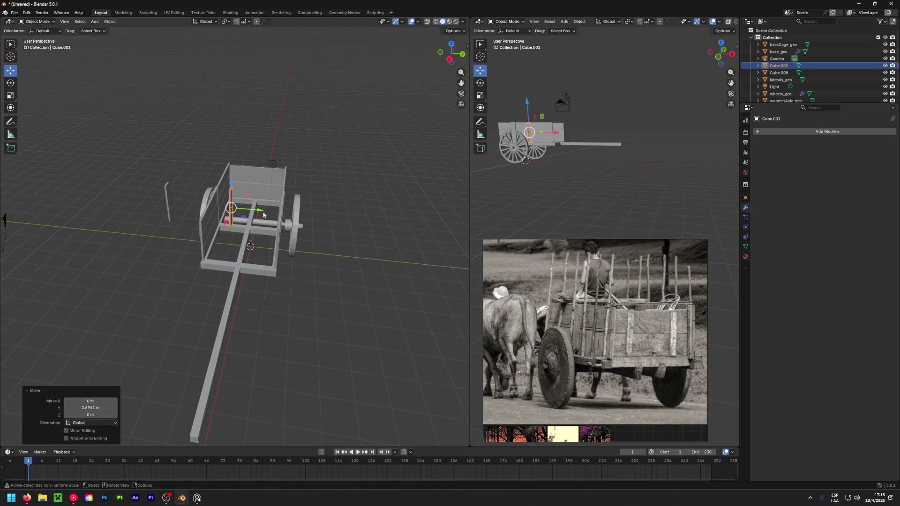
Lay the copied plank flat with rotation X 90° and Y 0°.
left_click(746, 197)
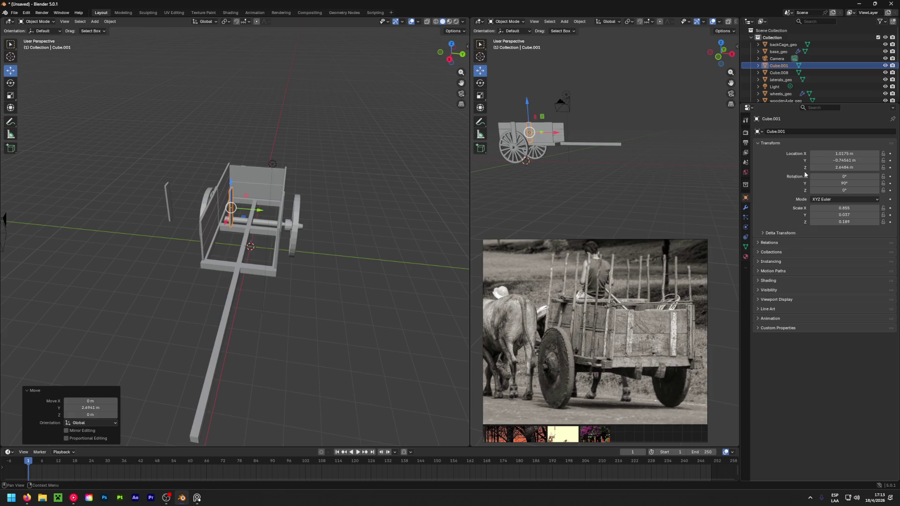
left_click(847, 183)
type("0")
key("Return")
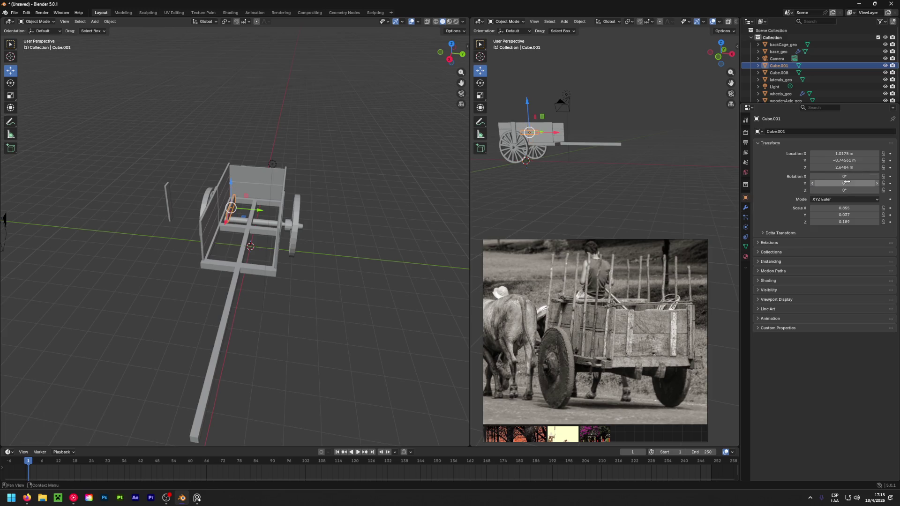
left_click_drag(847, 176, 847, 176)
type("90")
key("Return")
Lower the plank along Z until it rests on the cart's side frame.
mouse_move(240, 243)
middle_mouse_down()
mouse_move(221, 225)
mouse_move(234, 190)
mouse_move(260, 200)
mouse_move(248, 191)
middle_mouse_up()
key("g")
key("z")
left_click(238, 197)
scroll(256, 201, "up", 5)
key("g")
key("z")
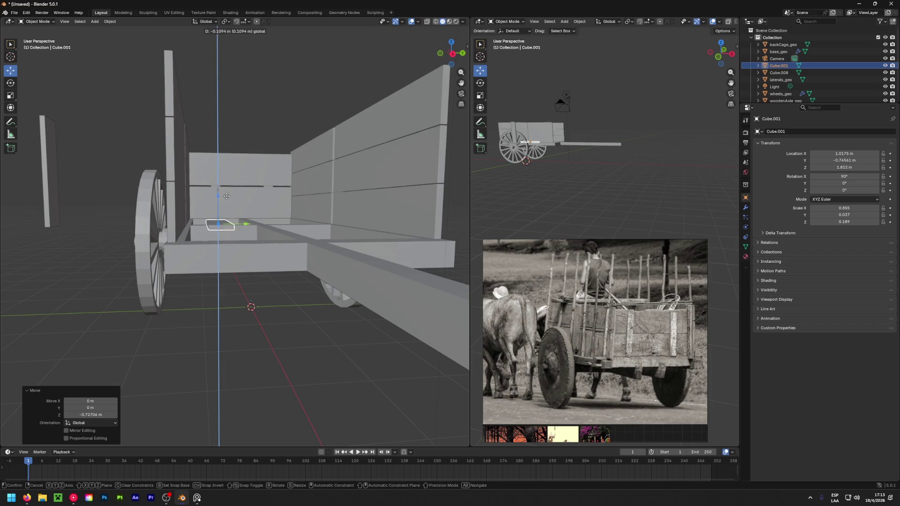
left_click(195, 229)
scroll(193, 230, "up", 3)
scroll(194, 230, "up", 3)
left_click_drag(295, 195, 295, 193)
mouse_move(295, 192)
middle_mouse_down()
mouse_move(221, 267)
mouse_move(283, 254)
mouse_move(101, 297)
mouse_move(274, 325)
middle_mouse_up()
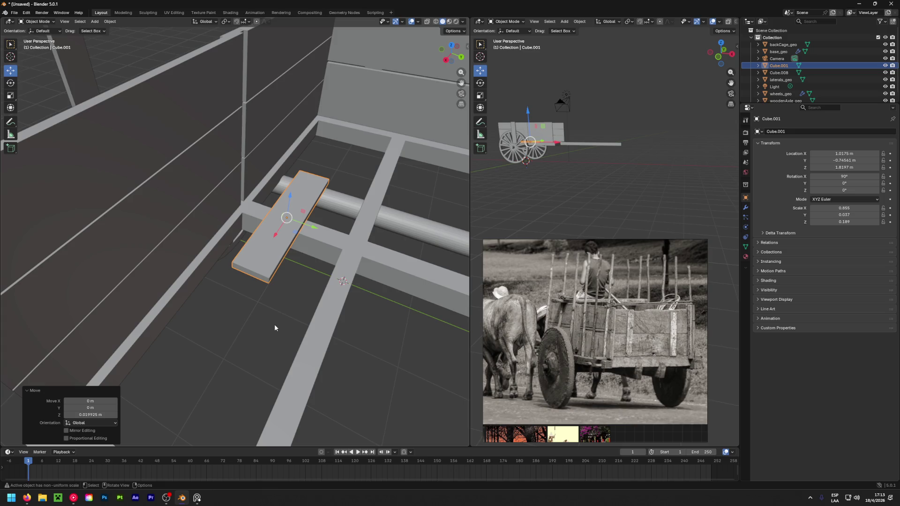
Stretch the plank along X to 2.496 and slide it along Y to −1.0713 m.
key("shift+space")
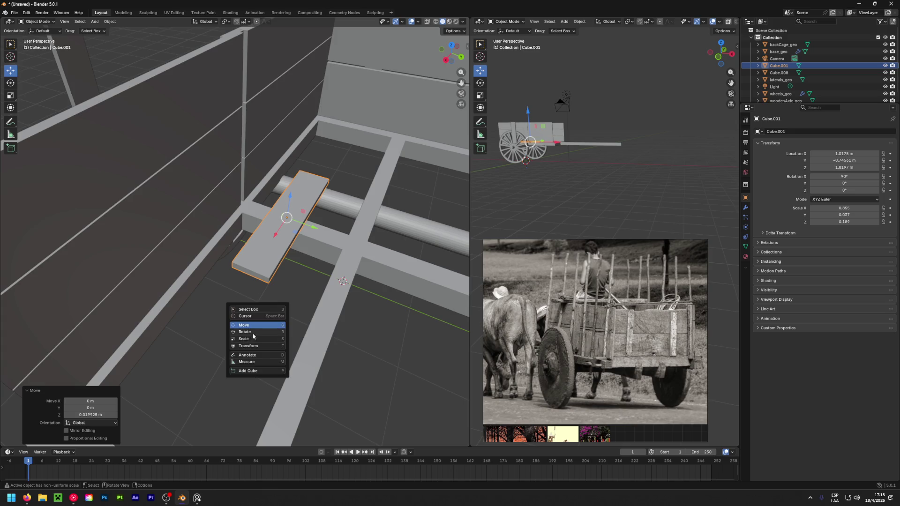
left_click(245, 338)
mouse_move(275, 237)
left_mouse_down()
mouse_move(242, 282)
mouse_move(250, 272)
left_mouse_up()
middle_click_drag(292, 319, 353, 201)
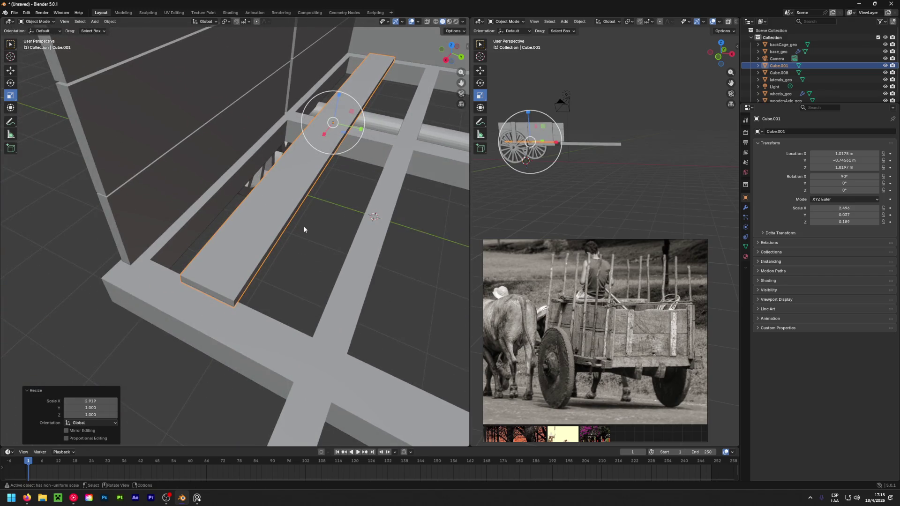
key("shift+space")
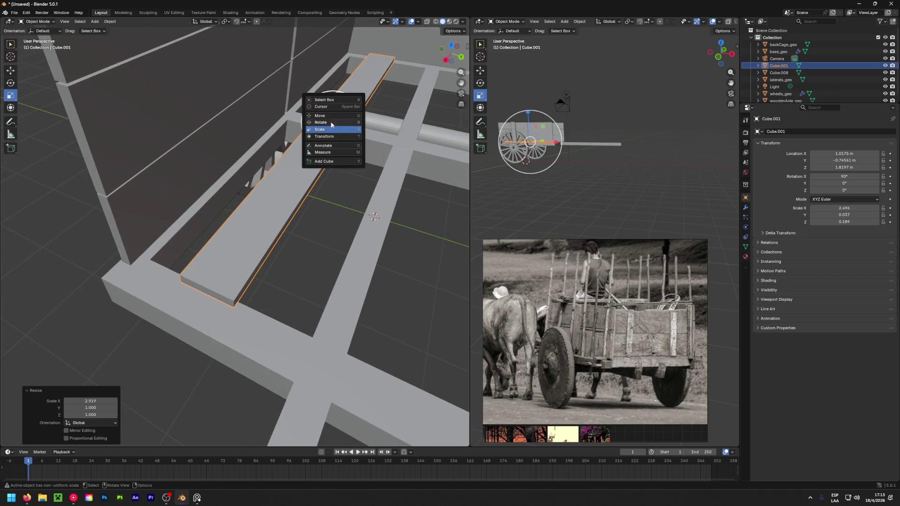
left_click(338, 126)
left_click_drag(338, 126, 299, 191)
mouse_move(299, 191)
middle_mouse_down()
mouse_move(360, 135)
mouse_move(299, 136)
middle_mouse_up()
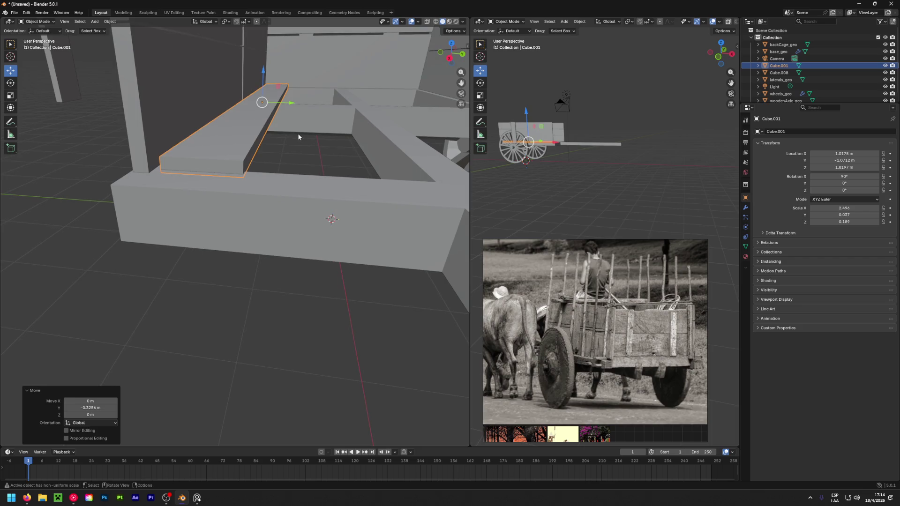
Duplicate the floor plank twice, sliding each copy along Y beside the first.
key("shift+d")
right_click(299, 136)
key("g")
key("y")
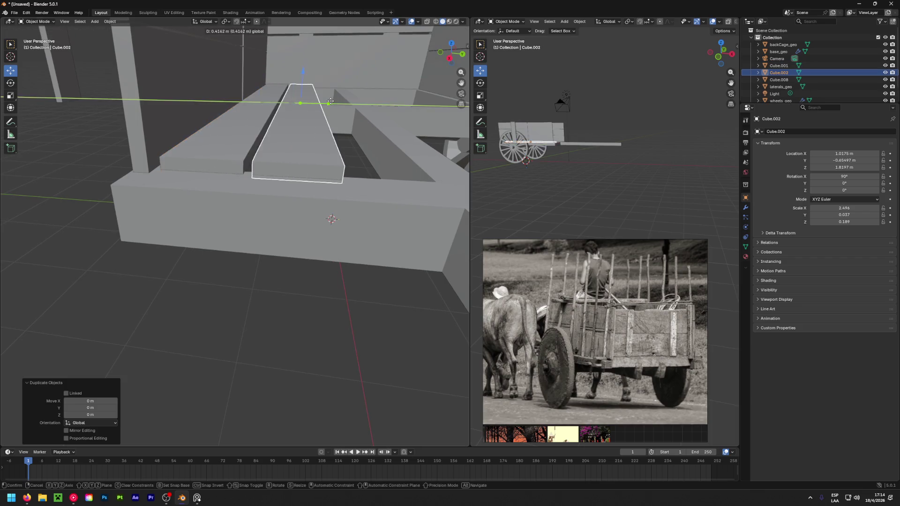
left_click(329, 101)
key("shift+d")
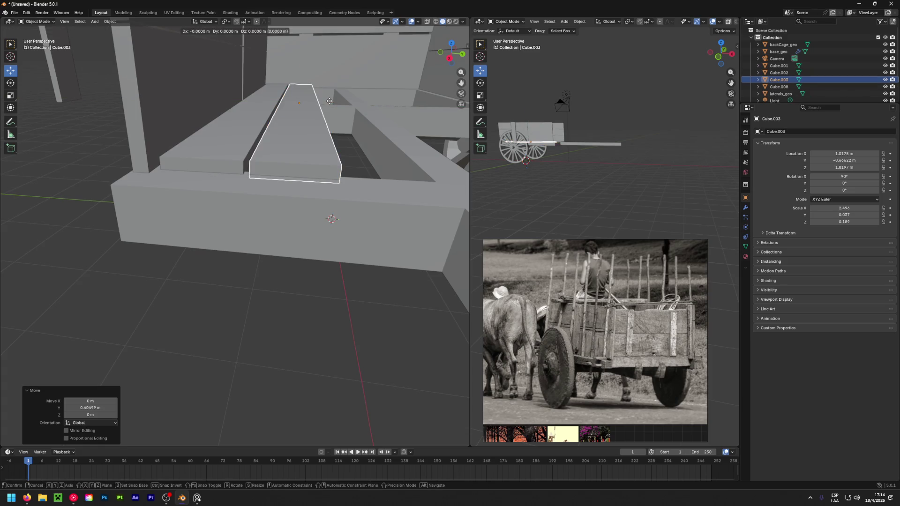
right_click(328, 104)
mouse_move(327, 104)
left_mouse_down()
mouse_move(375, 106)
mouse_move(367, 105)
left_mouse_up()
From a side orthographic view, nudge the third plank along Y.
scroll(308, 125, "up", 5)
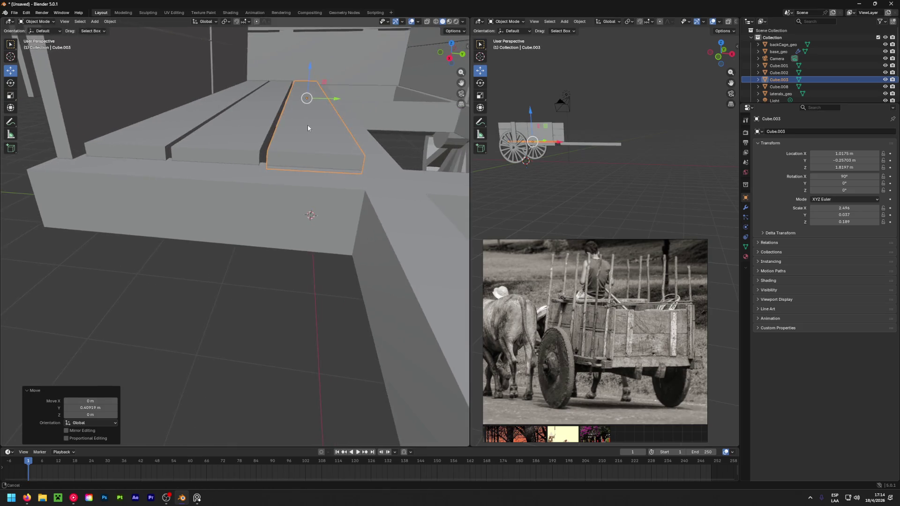
scroll(271, 127, "down", 2)
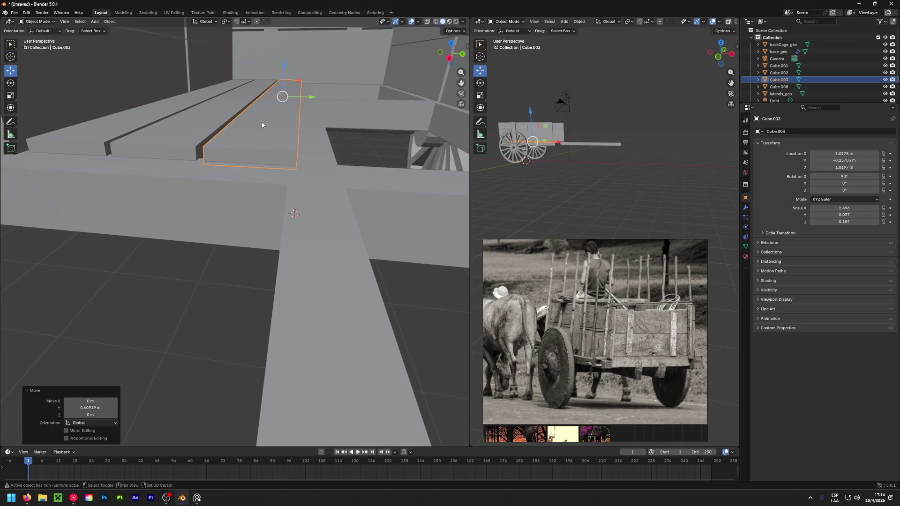
scroll(272, 127, "down", 3)
scroll(301, 125, "up", 4)
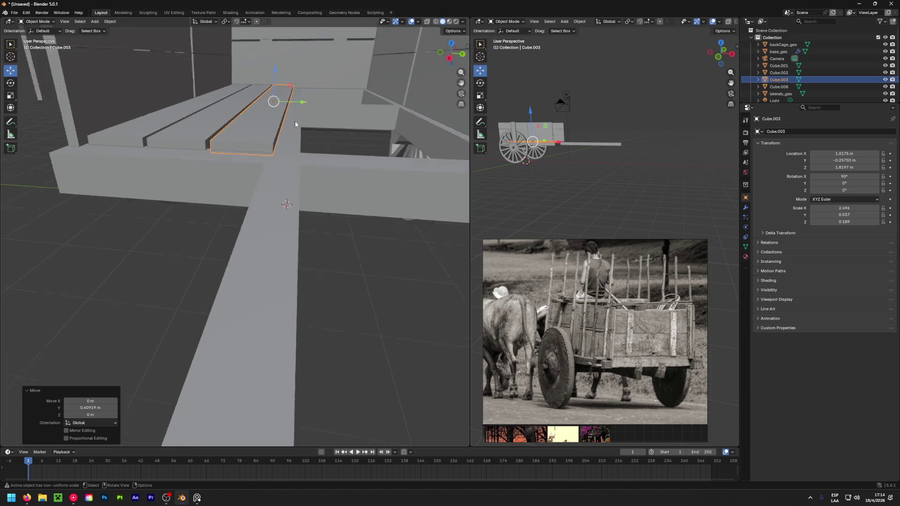
mouse_move(297, 120)
middle_mouse_down("alt")
mouse_move(347, 145)
mouse_move(241, 162)
mouse_move(246, 194)
mouse_move(217, 294)
middle_mouse_up("alt")
scroll(269, 204, "up", 4)
scroll(268, 204, "down", 6)
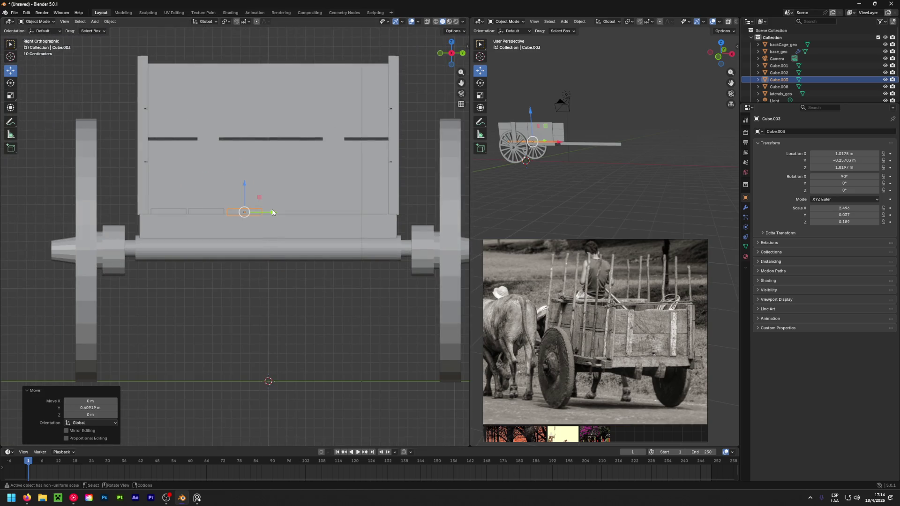
left_click_drag(272, 210, 238, 211)
Widen the middle plank slightly with the scale tool.
left_click(213, 210)
mouse_move(250, 236)
middle_mouse_down()
mouse_move(235, 322)
mouse_move(154, 311)
mouse_move(309, 273)
mouse_move(321, 363)
mouse_move(261, 376)
middle_mouse_up()
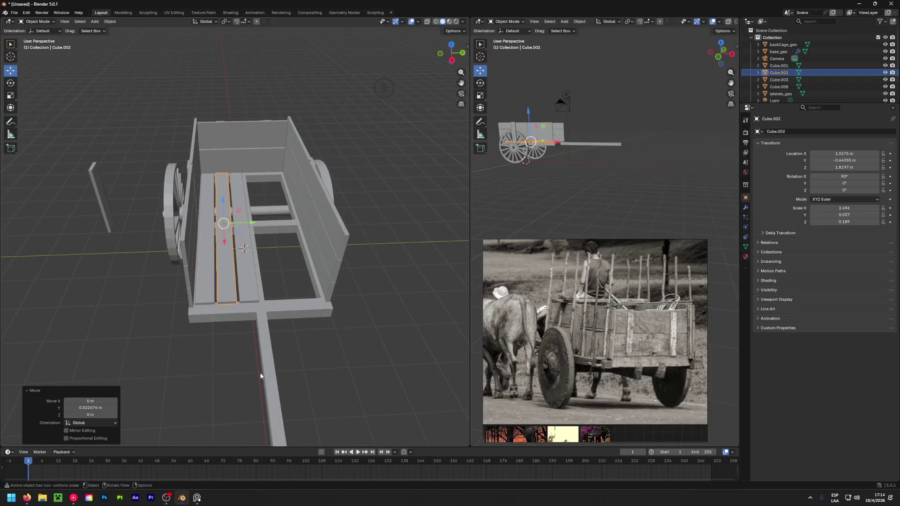
scroll(257, 367, "up", 3)
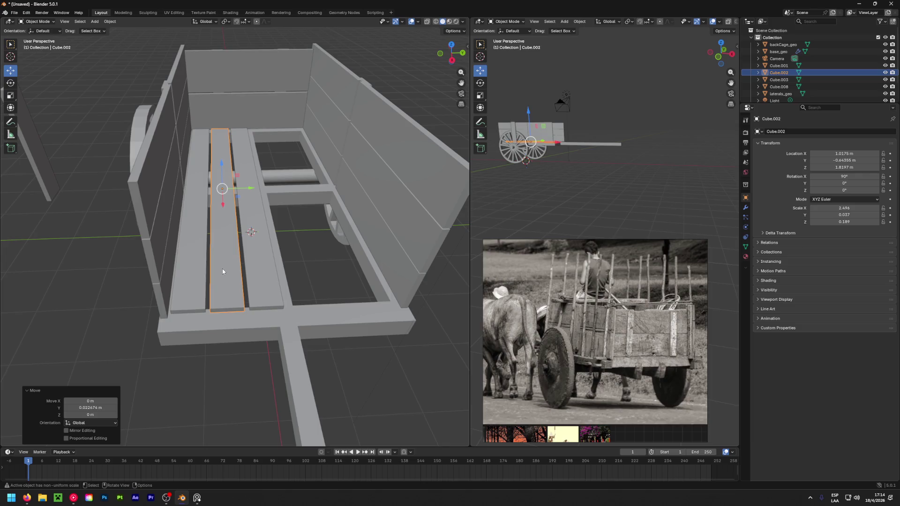
key("shift+space")
left_click(195, 283)
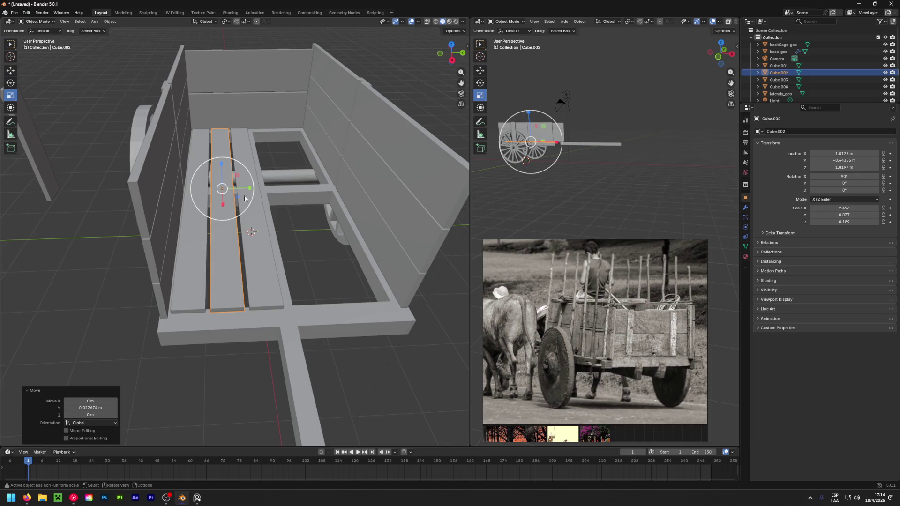
left_click_drag(249, 190, 251, 188)
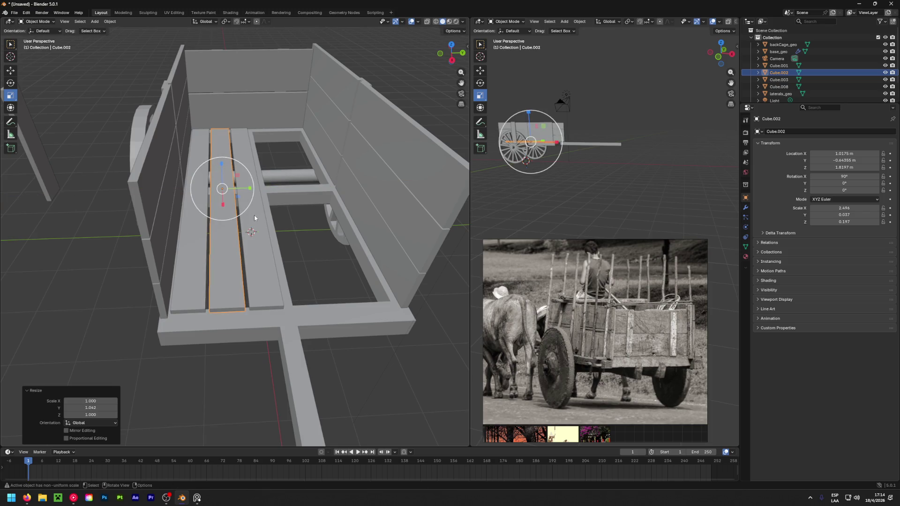
left_click(196, 226)
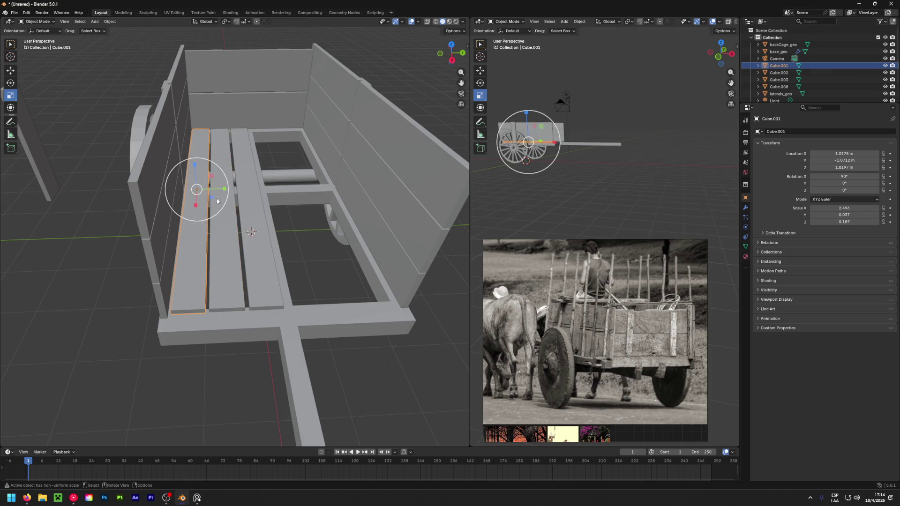
key("ctrl+z")
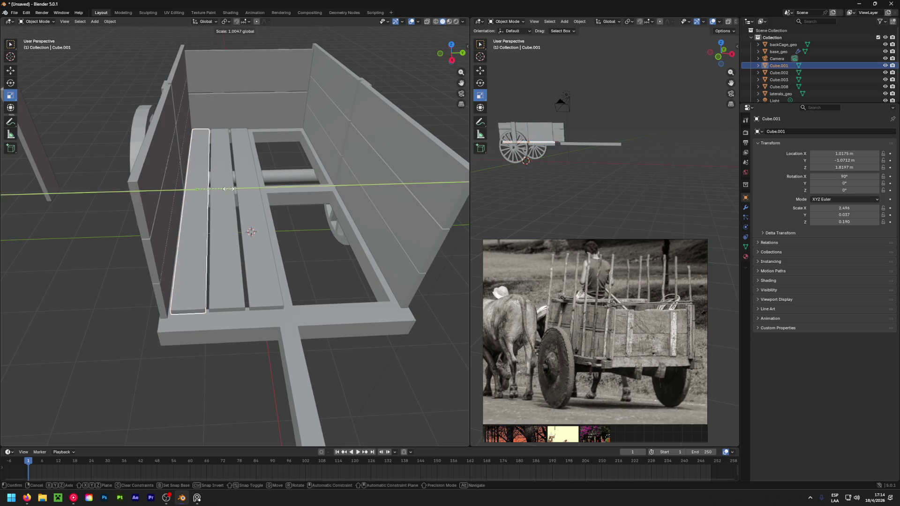
Reposition the middle plank and shift the left plank along Y to line them up.
left_click(227, 208)
key("shift+space")
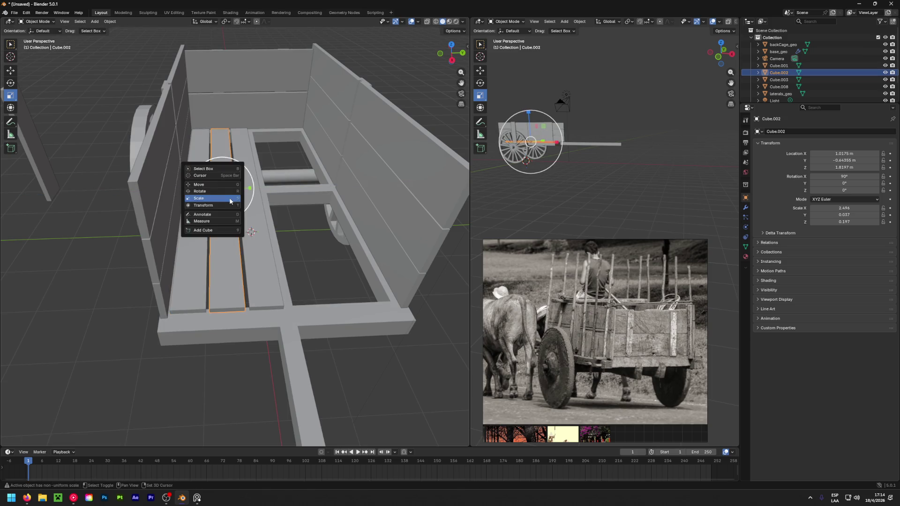
left_click(211, 200)
key("g")
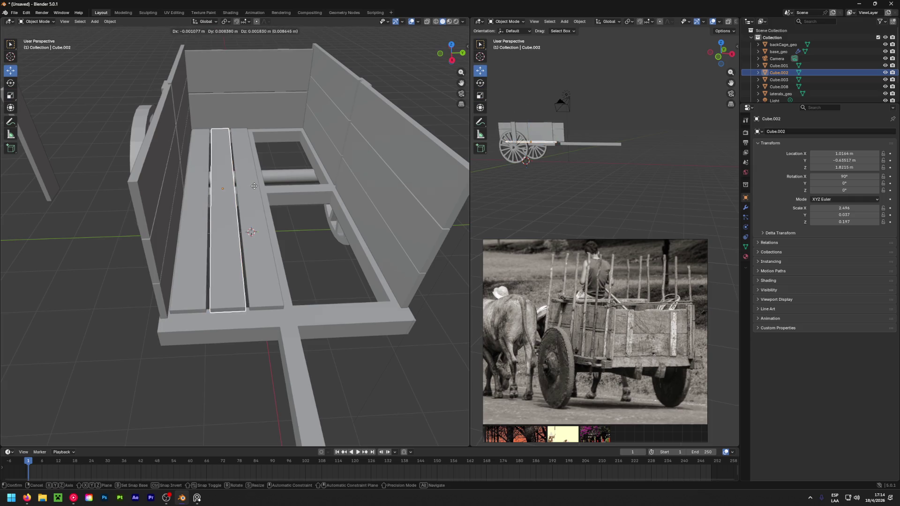
left_click(262, 185)
left_click(199, 197)
key("g")
key("y")
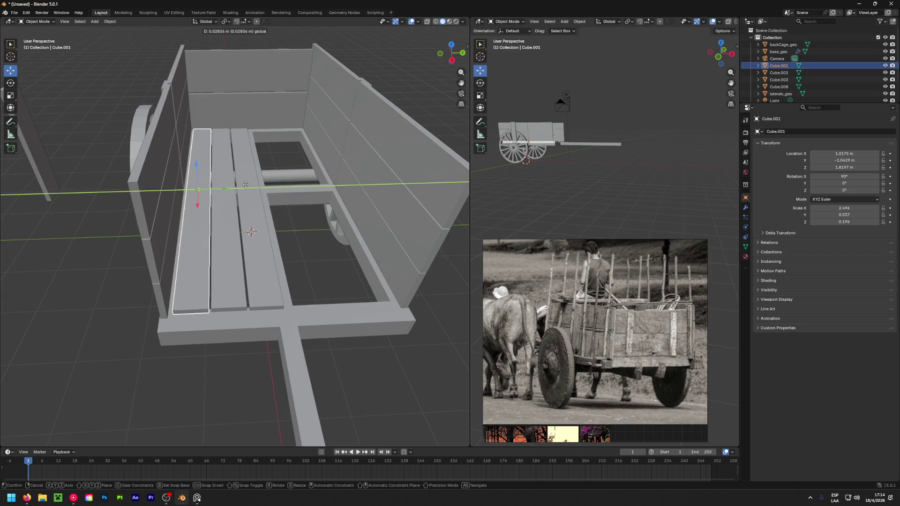
left_click(246, 185)
left_click(322, 288)
mouse_move(321, 288)
middle_mouse_down()
mouse_move(302, 278)
mouse_move(305, 193)
mouse_move(280, 160)
mouse_move(249, 249)
mouse_move(261, 268)
middle_mouse_up()
Select all three floor planks and join them into one object with Ctrl+J.
left_click(204, 268)
left_click(236, 278, "shift")
left_click(255, 280, "shift")
key("ctrl+j")
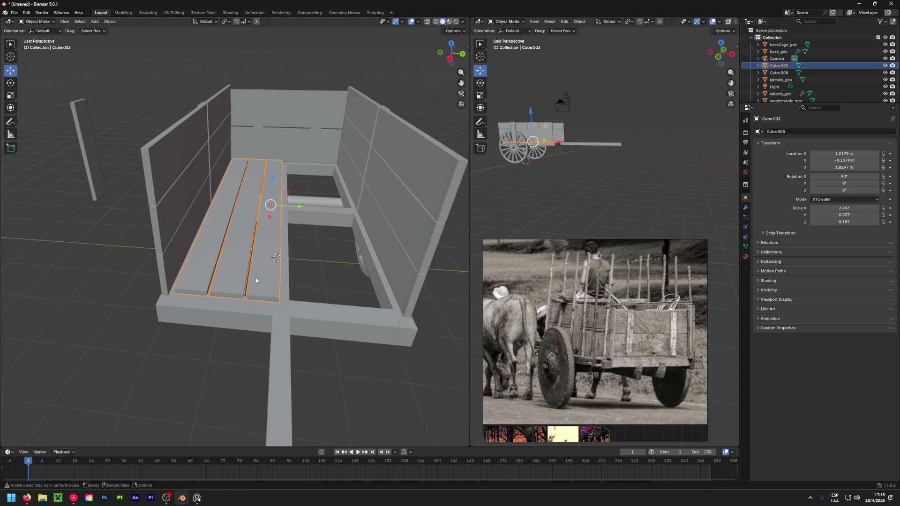
Apply all transforms to the joined planks and add a Mirror modifier left on the X axis.
key("ctrl+a")
left_click(248, 278)
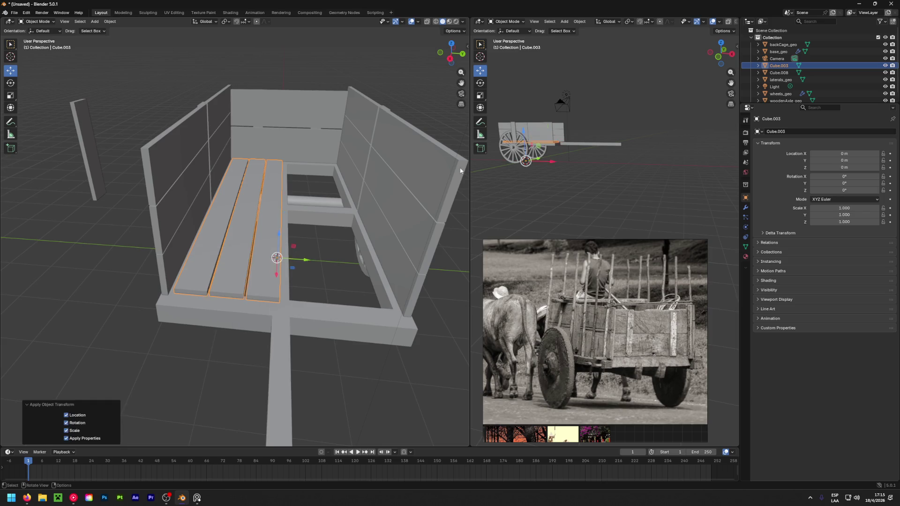
left_click(745, 208)
left_click(811, 132)
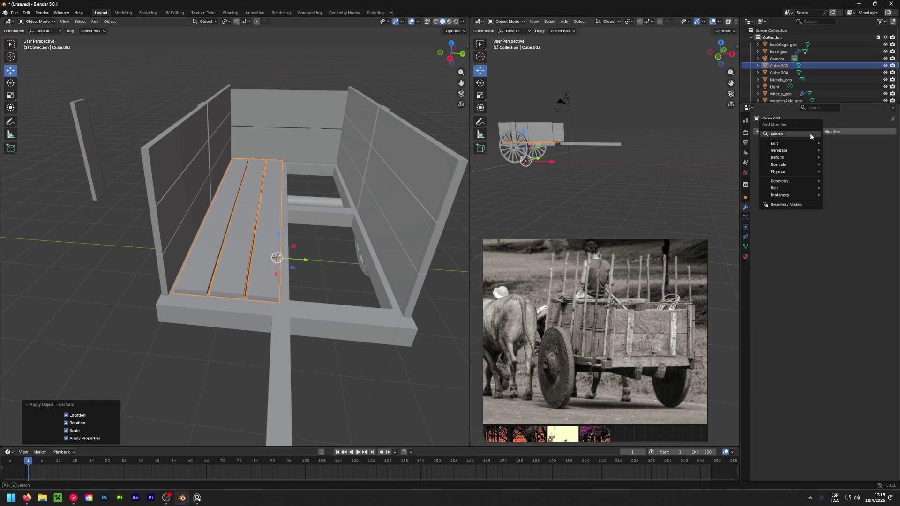
type("mirror")
left_click(773, 148)
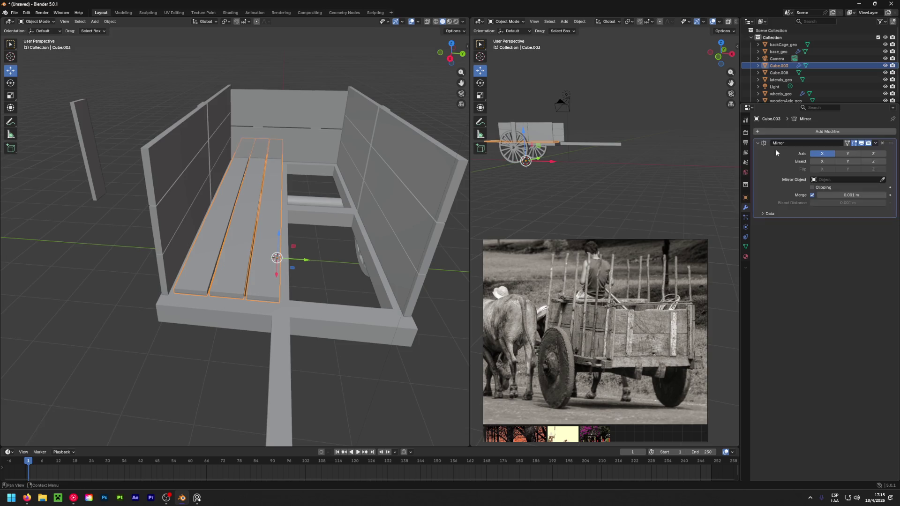
left_click(854, 155)
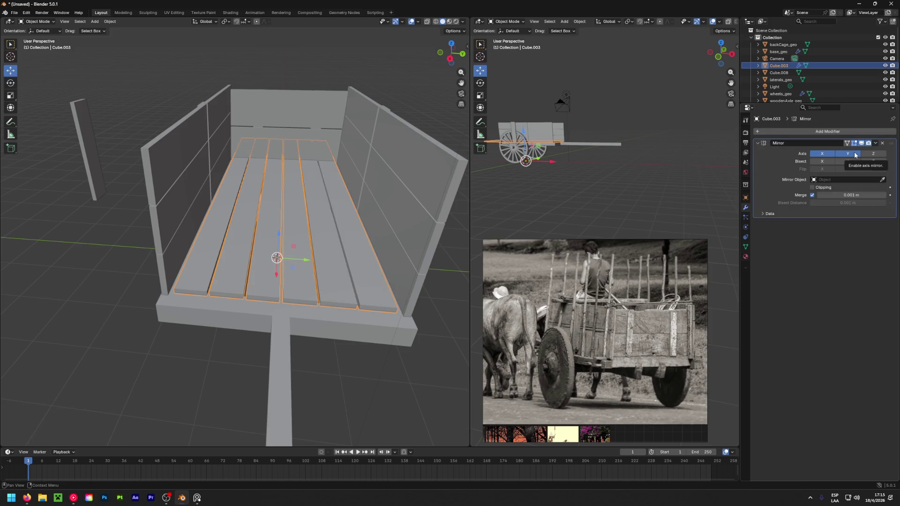
left_click(823, 155)
mouse_move(334, 257)
middle_mouse_down()
mouse_move(376, 195)
mouse_move(323, 221)
middle_mouse_up()
key("ctrl+z")
key("ctrl+z")
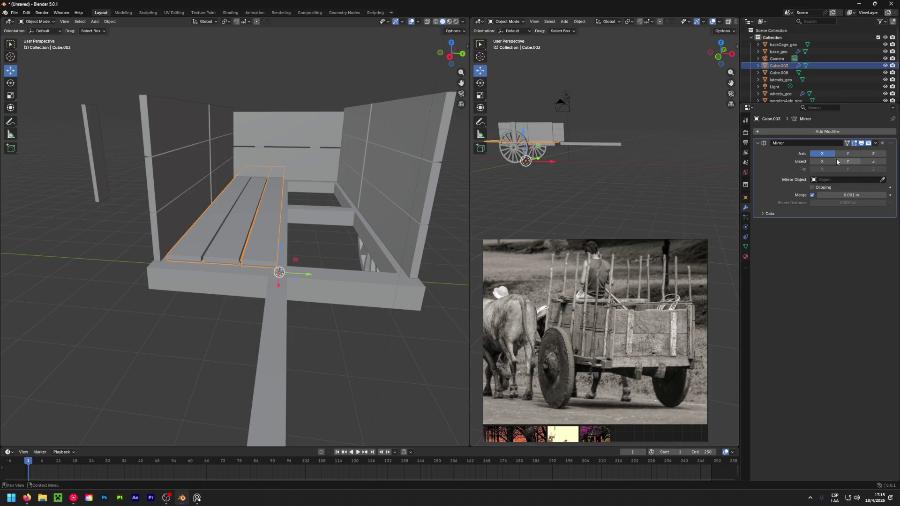
Undo the Mirror modifier on the floor planks.
key("ctrl+x")
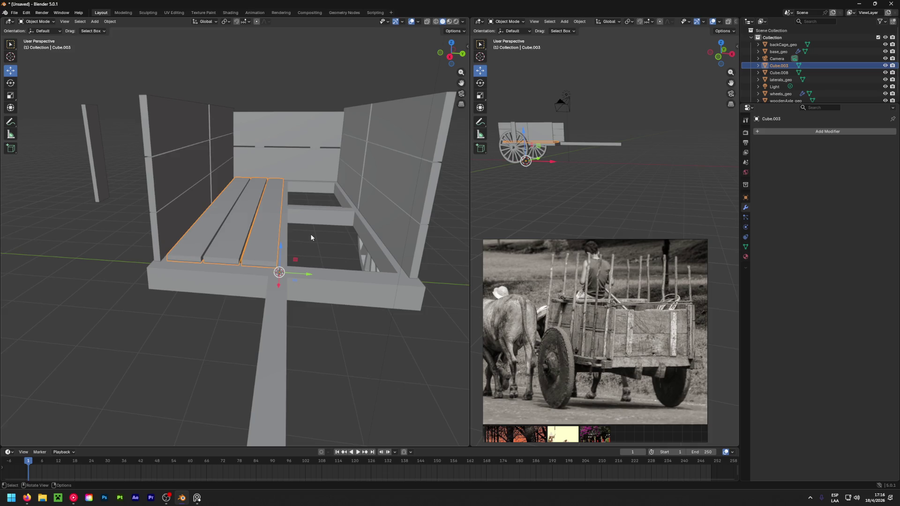
Unwrap the floor planks' UVs in the UV Editing workspace, then go back to Layout.
middle_click_drag(336, 235, 255, 233)
middle_click_drag(316, 251, 322, 248)
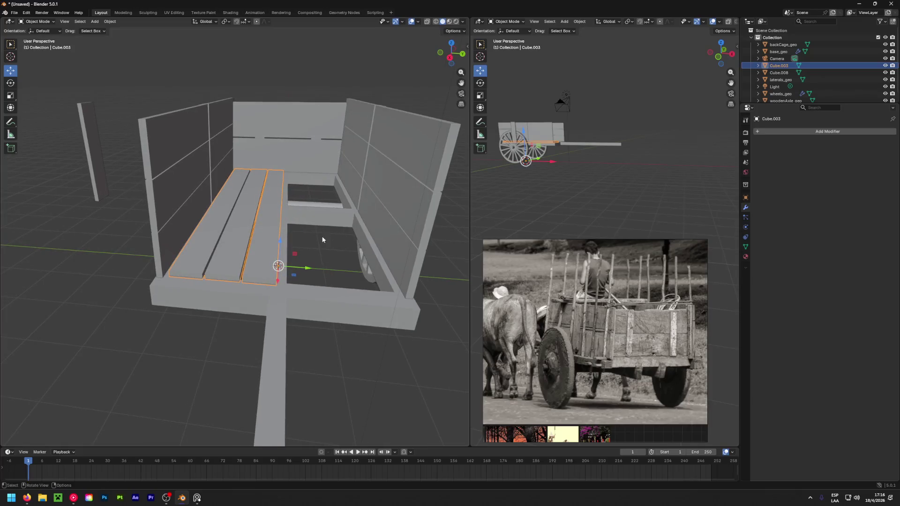
left_click(174, 12)
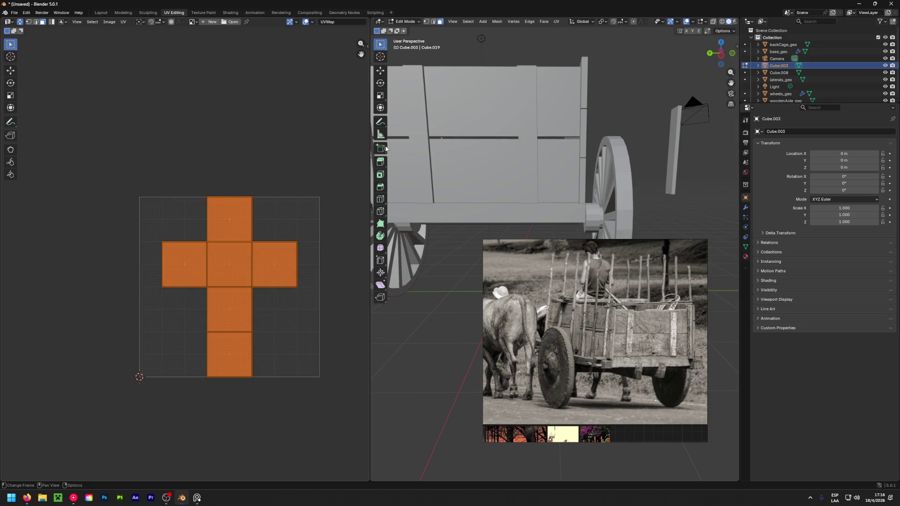
middle_click_drag(516, 140, 519, 196)
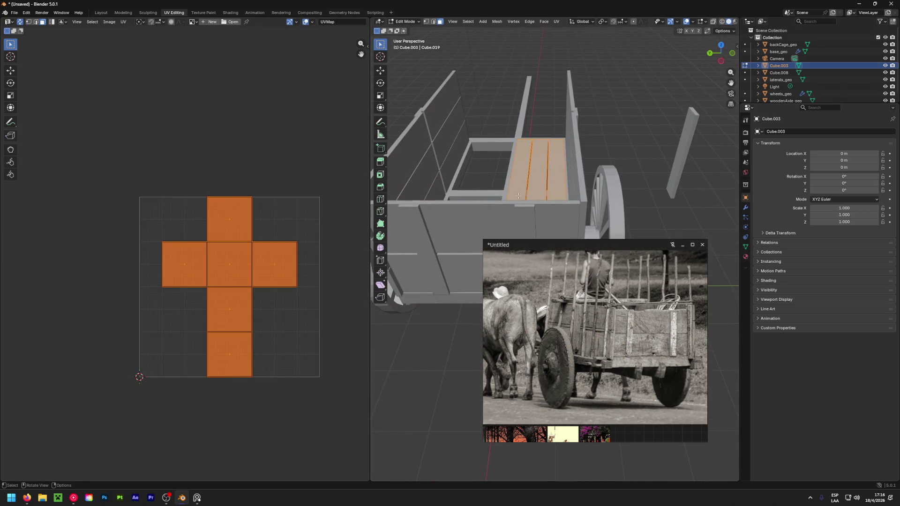
key("u")
left_click(520, 173)
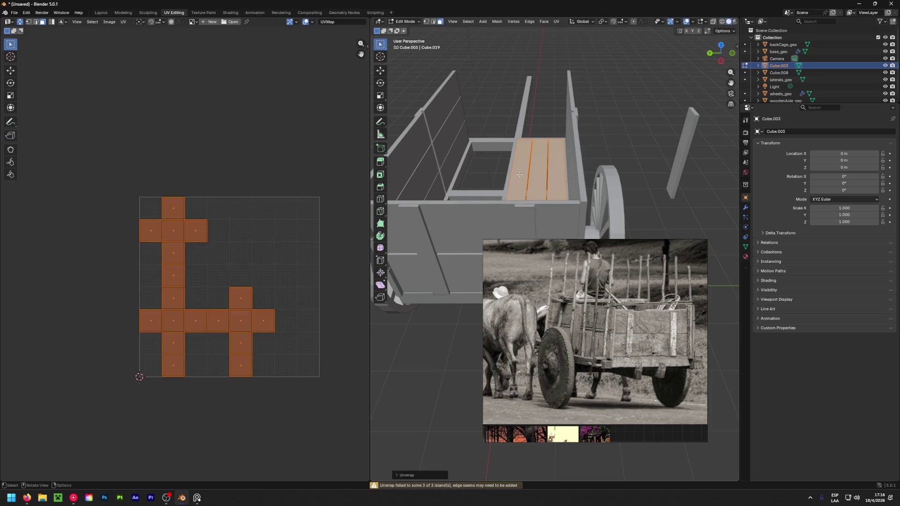
left_click(101, 12)
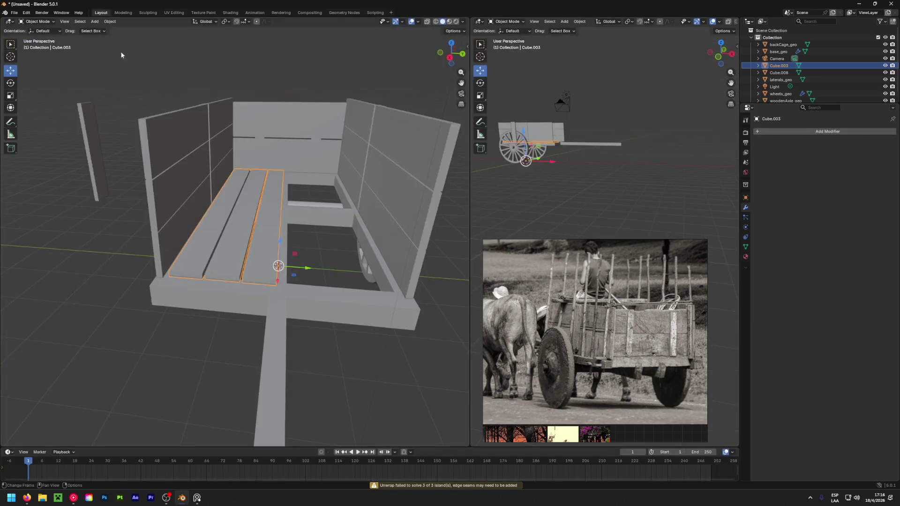
Add a Y-only Mirror modifier to the planks, apply it, then select laterals_geo and Cube.008.
left_click(804, 132)
left_click(771, 150)
left_click(822, 154)
left_click(847, 154)
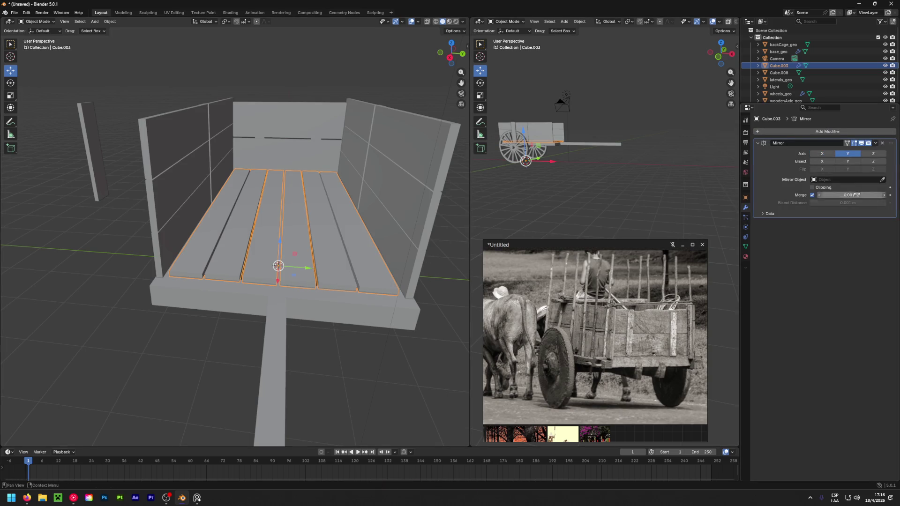
left_click(876, 143)
left_click(856, 151)
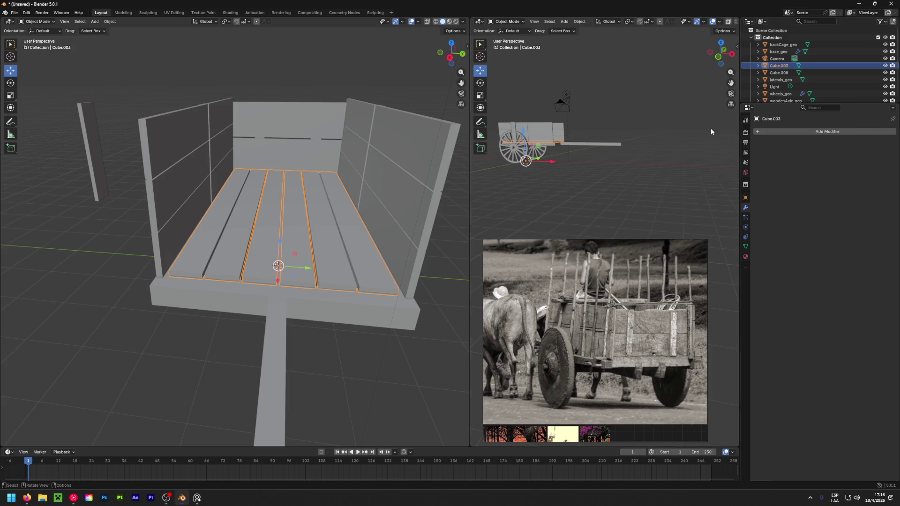
left_click(410, 162)
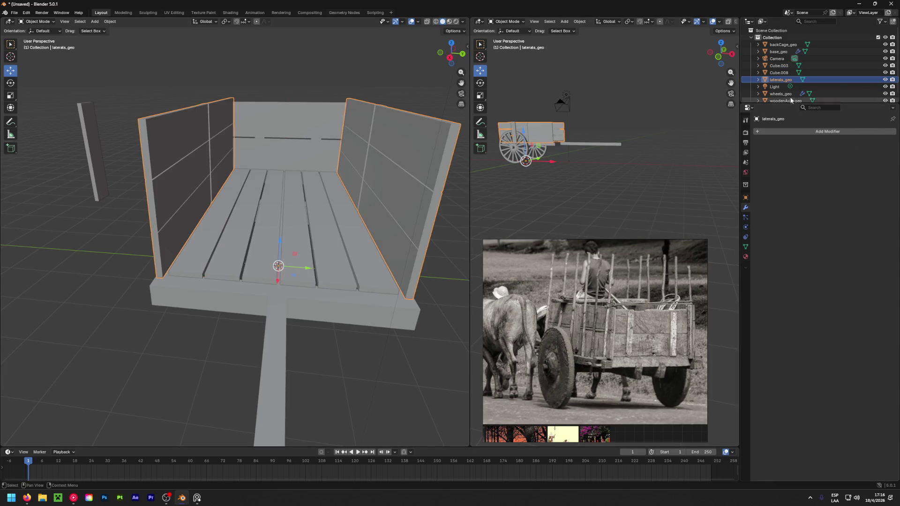
left_click(781, 73)
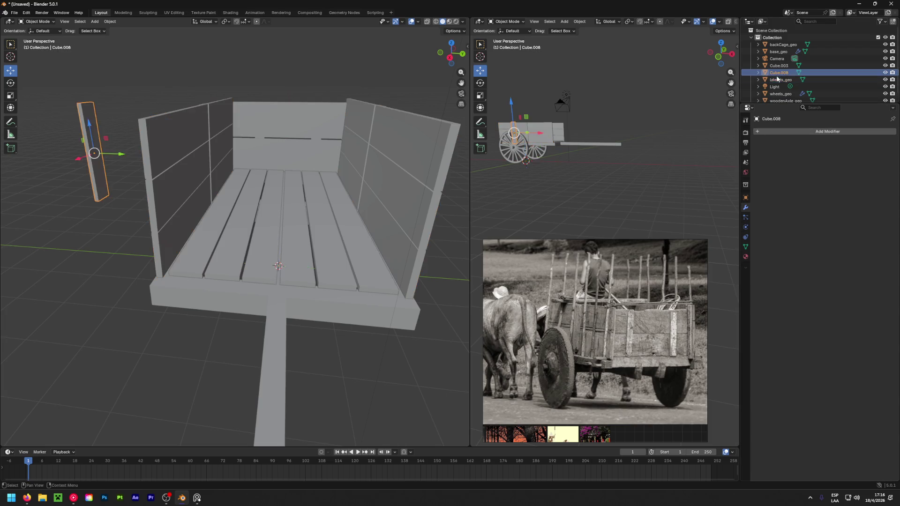
Rename the floor planks object Cube.003 to floorCage_geo in the Outliner.
scroll(782, 71, "down", 1)
left_click(779, 64)
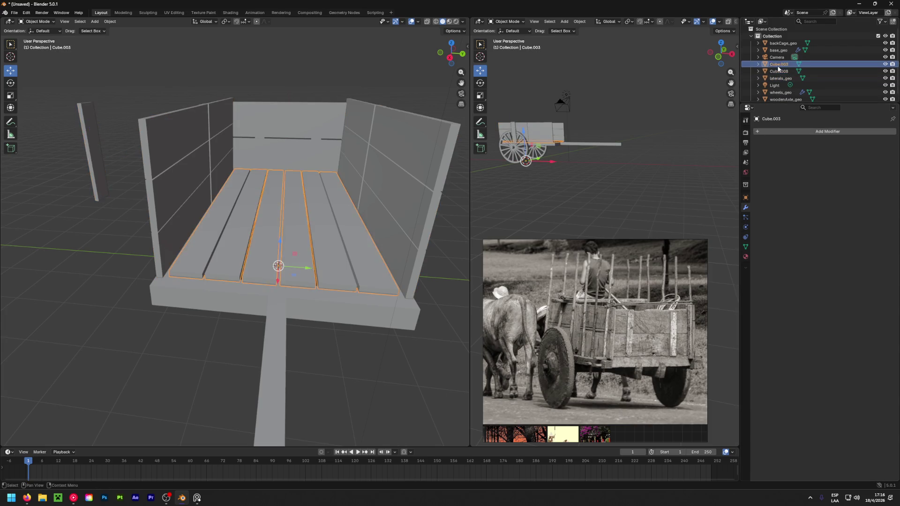
double_click(779, 65)
type("flo")
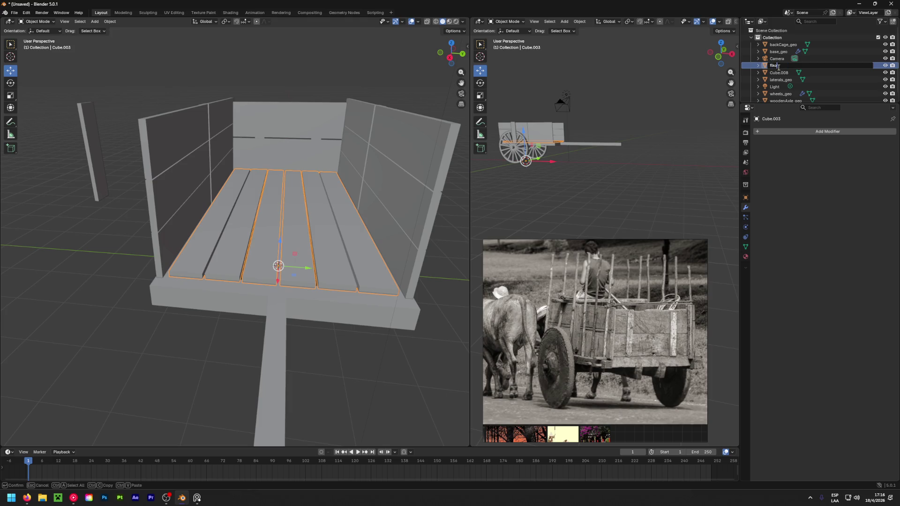
type("oorCa")
type("_geo")
key("Return")
Rename laterals_geo to lateralsCage_geo by inserting 'Cage' before _geo.
double_click(780, 79)
key("Right")
key("Left")
key("Left")
key("Left")
type("Cage")
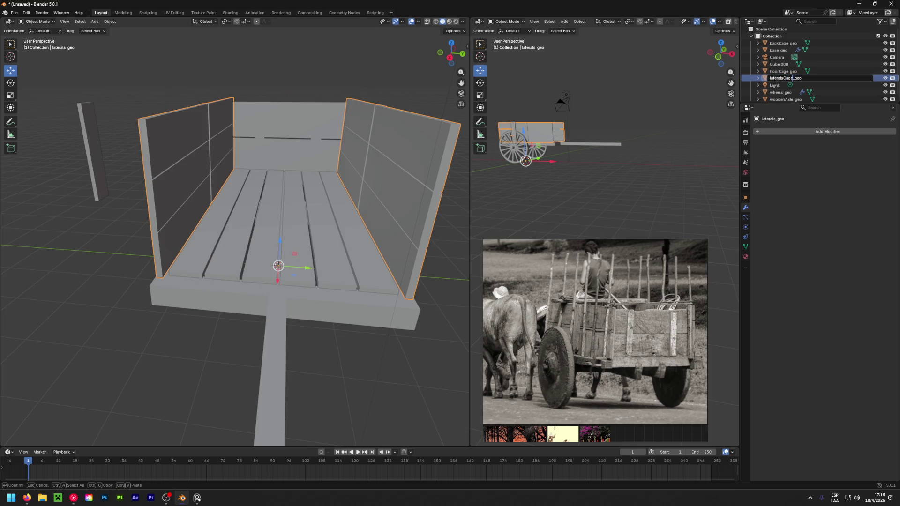
key("Return")
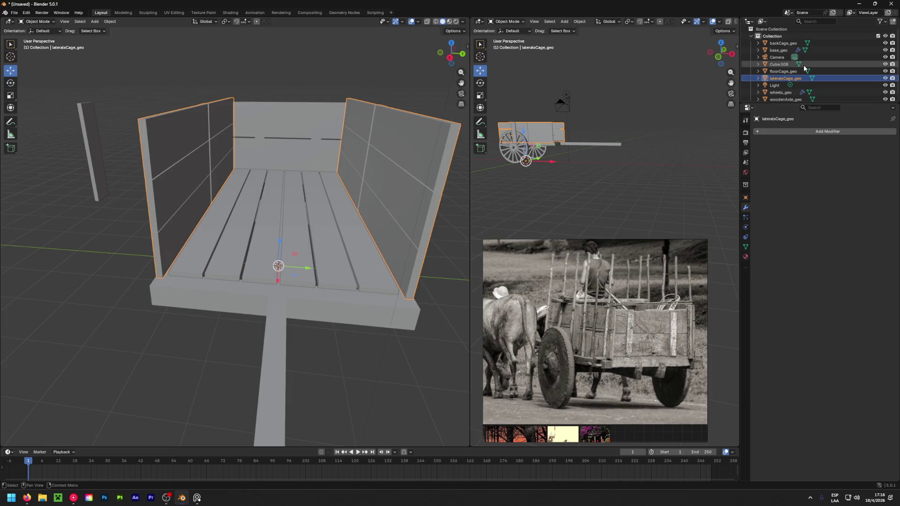
Zoom out to a front three-quarter view of the cart and select the loose board Cube.008.
scroll(436, 227, "down", 5)
mouse_move(436, 227)
middle_mouse_down()
mouse_move(291, 200)
mouse_move(461, 190)
mouse_move(247, 198)
mouse_move(392, 180)
mouse_move(258, 229)
mouse_move(168, 184)
mouse_move(378, 162)
middle_mouse_up()
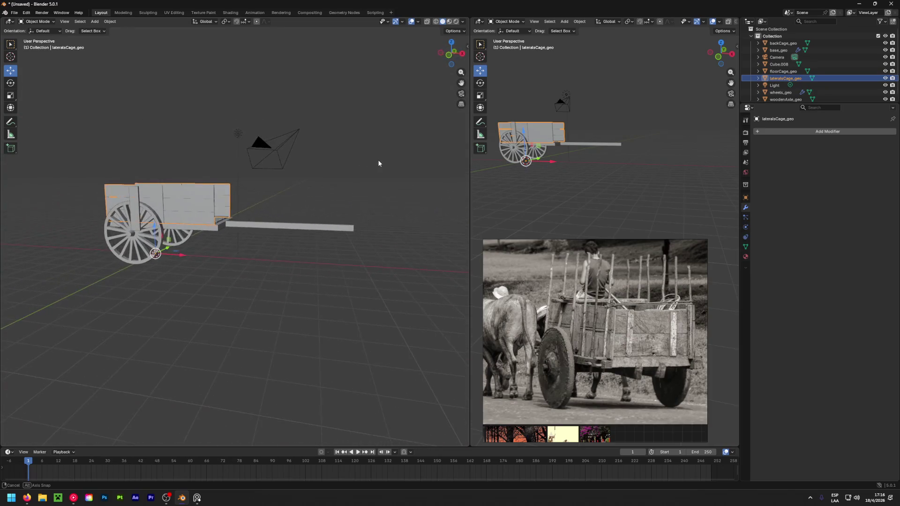
mouse_move(325, 209)
middle_mouse_down()
mouse_move(311, 199)
mouse_move(181, 208)
middle_mouse_up()
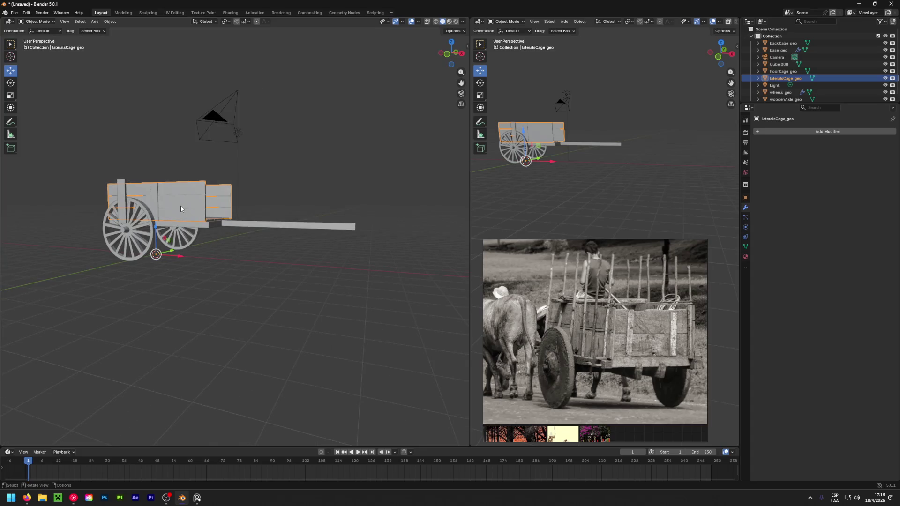
mouse_move(263, 232)
middle_mouse_down()
mouse_move(117, 227)
mouse_move(244, 220)
mouse_move(183, 217)
mouse_move(222, 211)
mouse_move(218, 285)
mouse_move(143, 200)
middle_mouse_up()
left_click(95, 199)
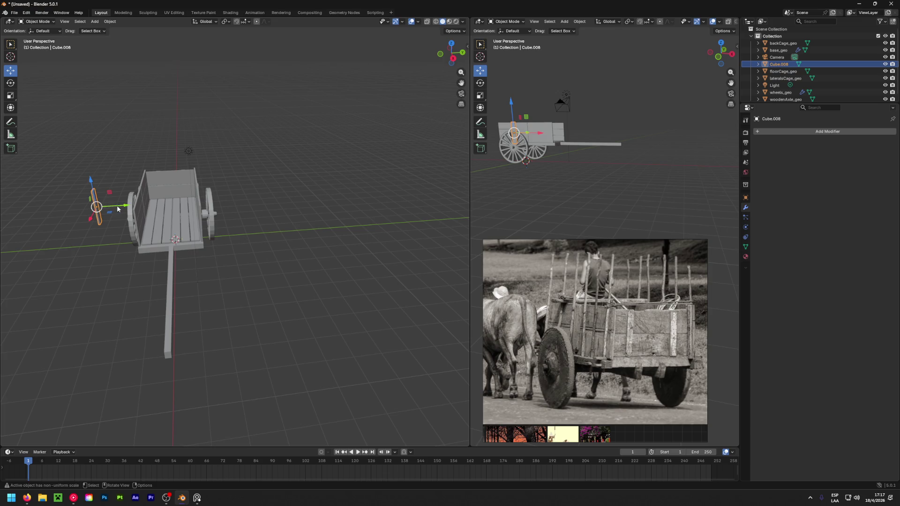
Move the loose board along Y toward the cart side and scale its X to 0.464.
left_click_drag(124, 206, 175, 210)
middle_click_drag(175, 209, 459, 297)
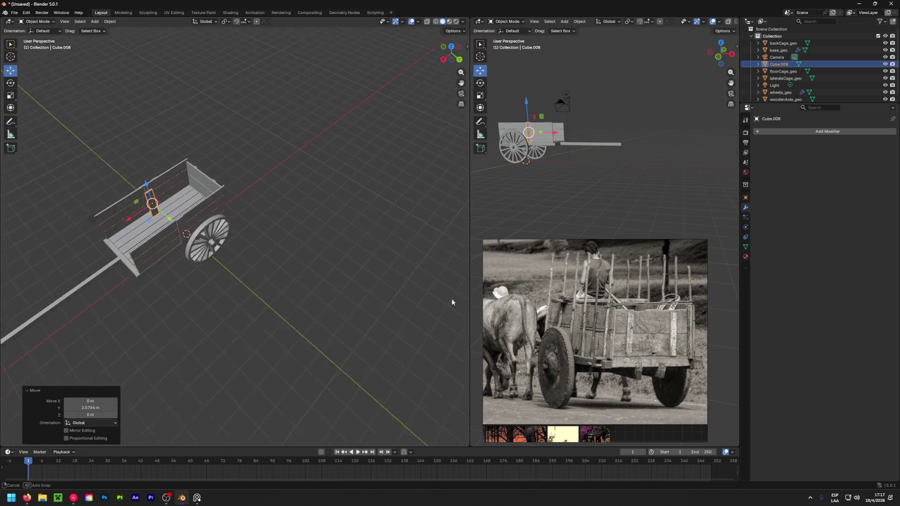
middle_click_drag(325, 165, 163, 215)
scroll(163, 215, "up", 5)
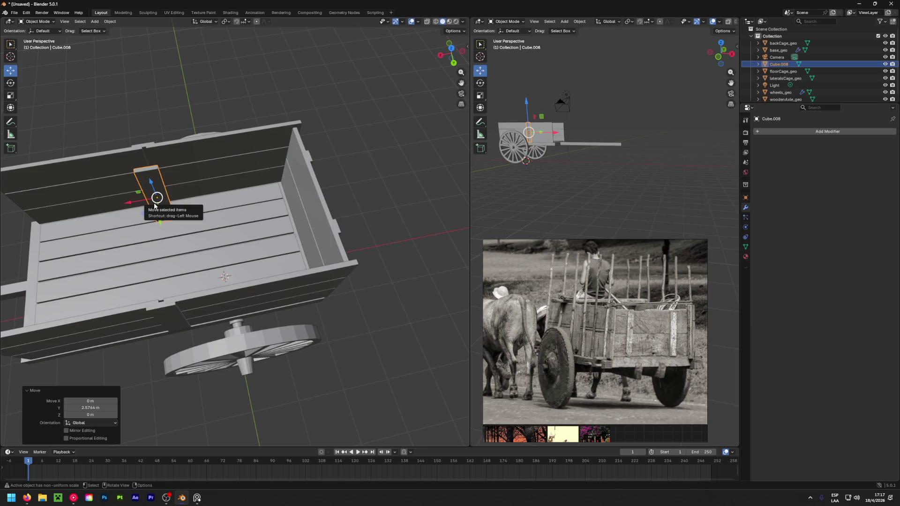
key("shift+space")
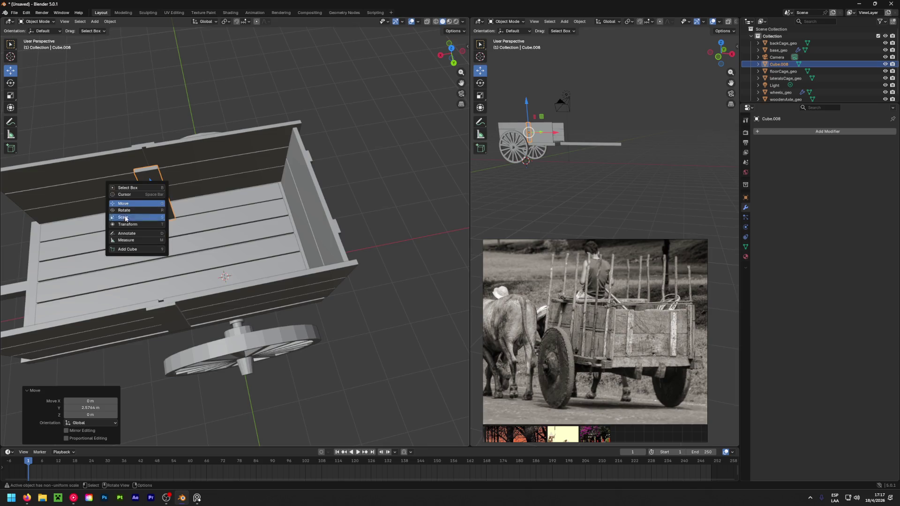
left_click(140, 225)
left_click_drag(131, 203, 147, 198)
mouse_move(234, 188)
middle_mouse_down()
mouse_move(428, 117)
mouse_move(242, 188)
mouse_move(241, 199)
middle_mouse_up()
In side orthographic view, slide the board about 0.41 m along Y, then along X into place.
key("shift+space")
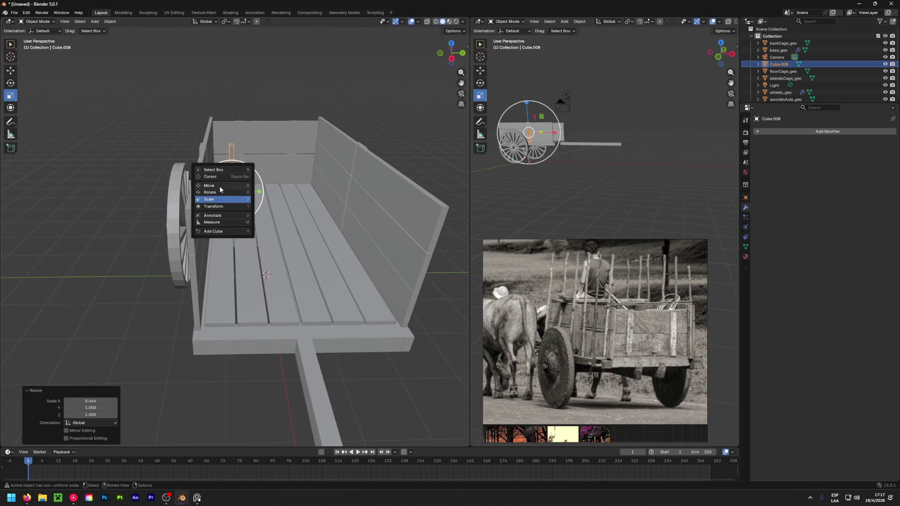
left_click(241, 201)
key("KP_5")
key("KP_3")
left_click_drag(258, 202, 239, 207)
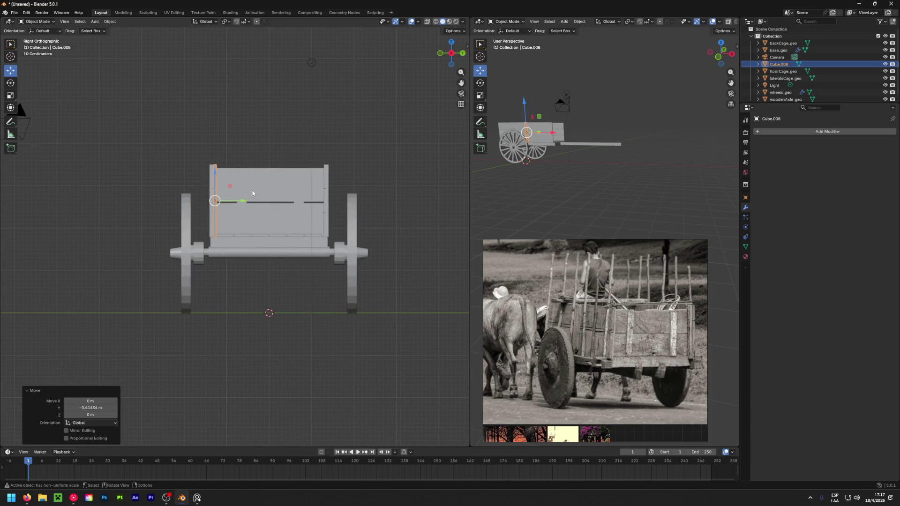
mouse_move(251, 193)
middle_mouse_down()
mouse_move(233, 198)
mouse_move(95, 114)
middle_mouse_up()
mouse_move(188, 206)
left_mouse_down()
mouse_move(208, 191)
mouse_move(277, 175)
left_mouse_up()
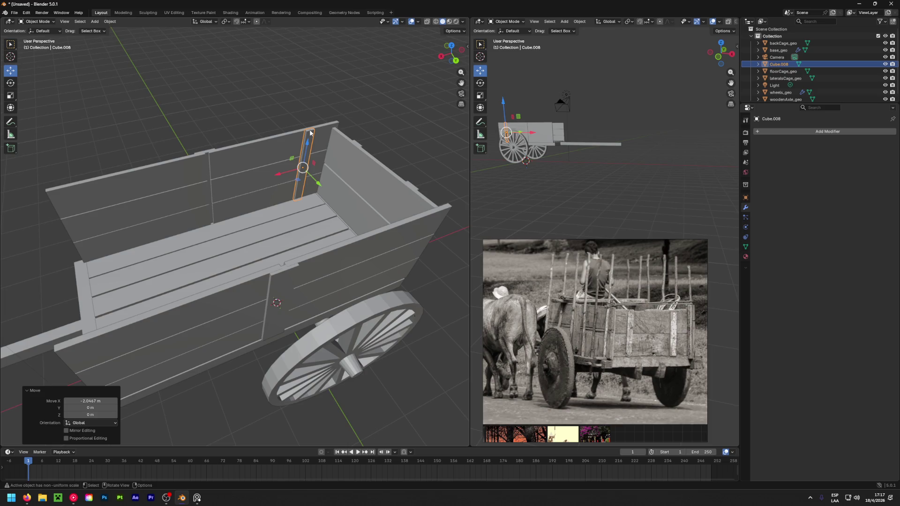
Stretch the board to 1.616 in Z and raise it about 0.5 m into an upright post.
key("shift+space")
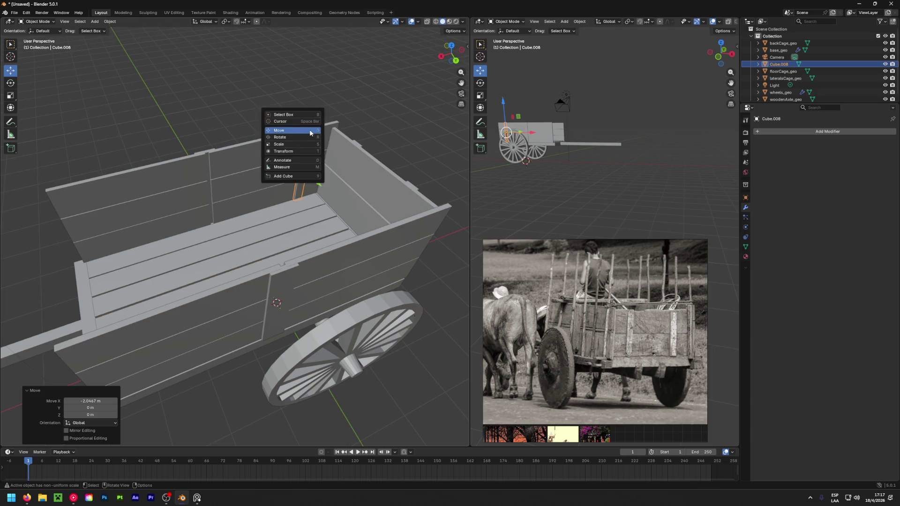
key("s")
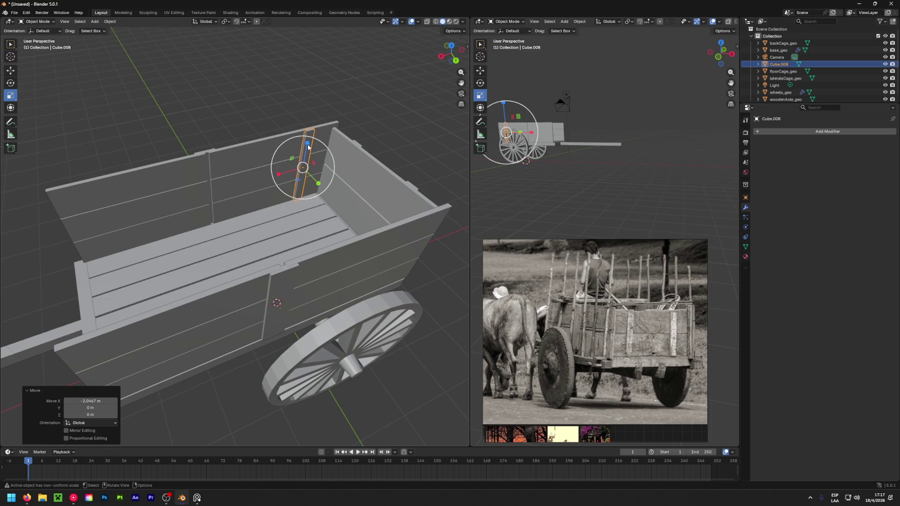
mouse_move(307, 143)
left_mouse_down()
mouse_move(323, 138)
mouse_move(319, 119)
left_mouse_up()
key("shift+space")
key("g")
mouse_move(318, 119)
middle_mouse_down()
mouse_move(294, 251)
mouse_move(418, 147)
mouse_move(450, 145)
mouse_move(244, 221)
mouse_move(251, 219)
middle_mouse_up()
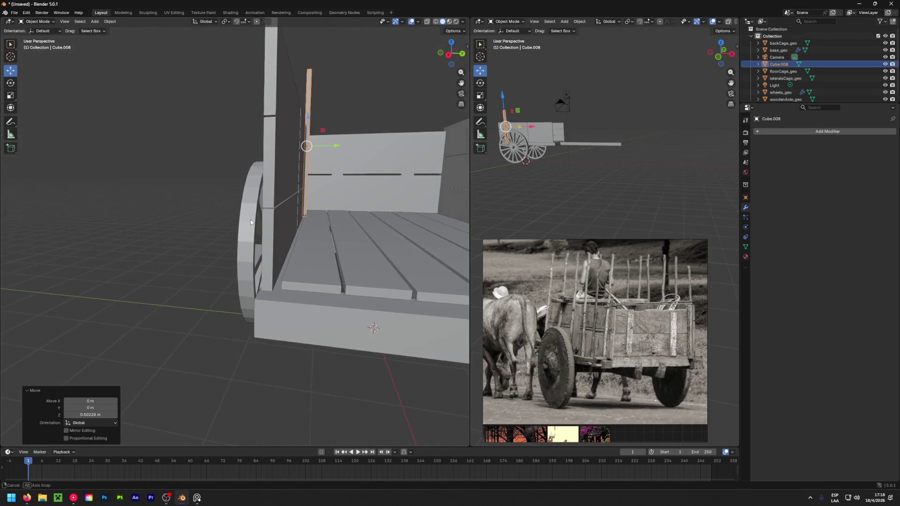
mouse_move(376, 146)
middle_mouse_down()
mouse_move(244, 198)
mouse_move(165, 251)
middle_mouse_up()
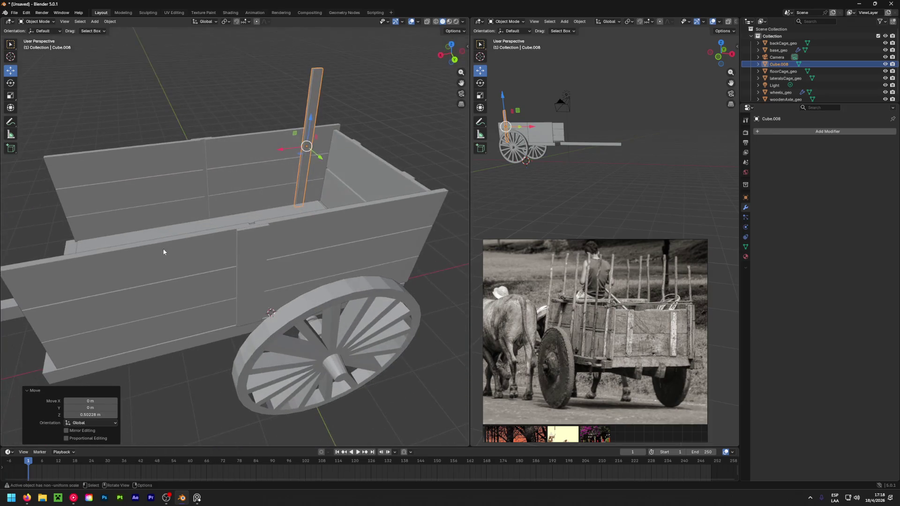
Duplicate the post twice, spacing the copies along X down the cart's side.
key("shift+d")
left_click(263, 171)
left_click_drag(282, 154, 159, 204)
mouse_move(315, 184)
middle_mouse_down()
mouse_move(359, 222)
mouse_move(351, 224)
middle_mouse_up()
key("shift+d")
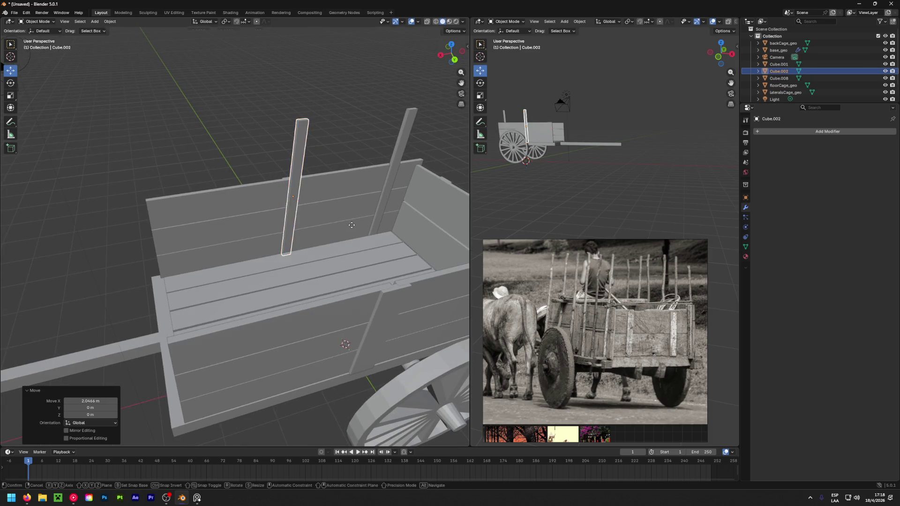
right_click(352, 225)
left_click_drag(266, 202, 205, 205)
left_click(187, 194)
middle_click_drag(188, 193, 299, 222)
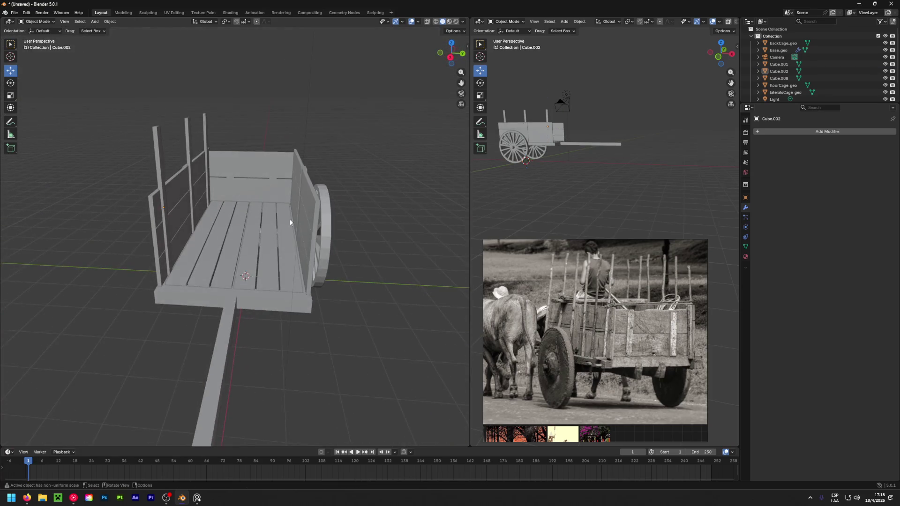
left_click(779, 64)
left_click(779, 79, "shift")
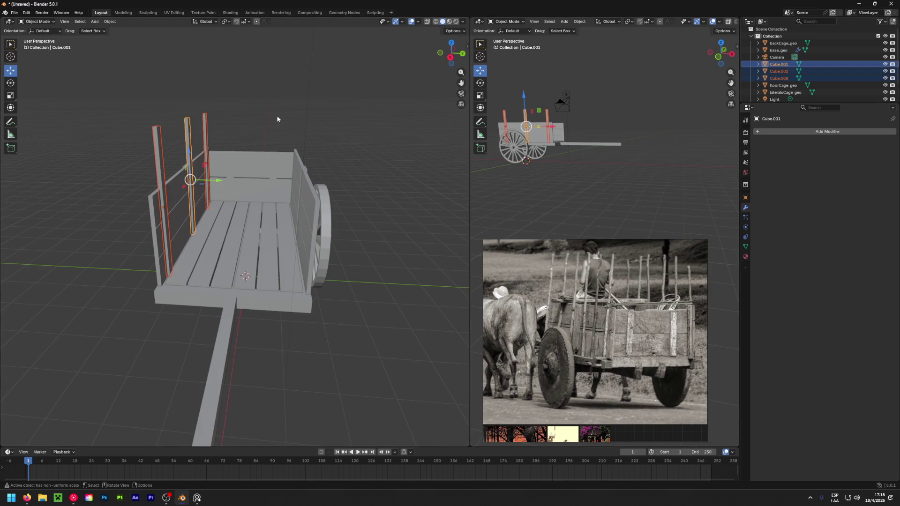
key("ctrl+j")
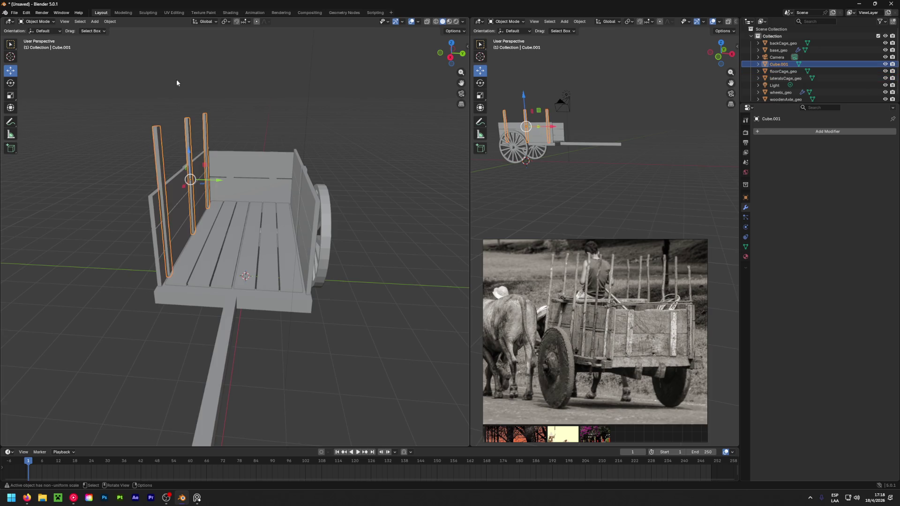
left_click(172, 14)
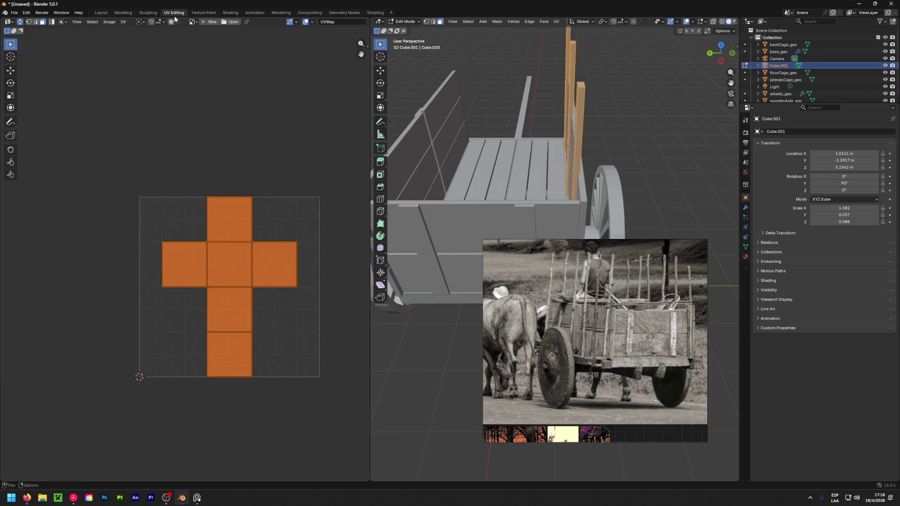
key("u")
left_click(451, 160)
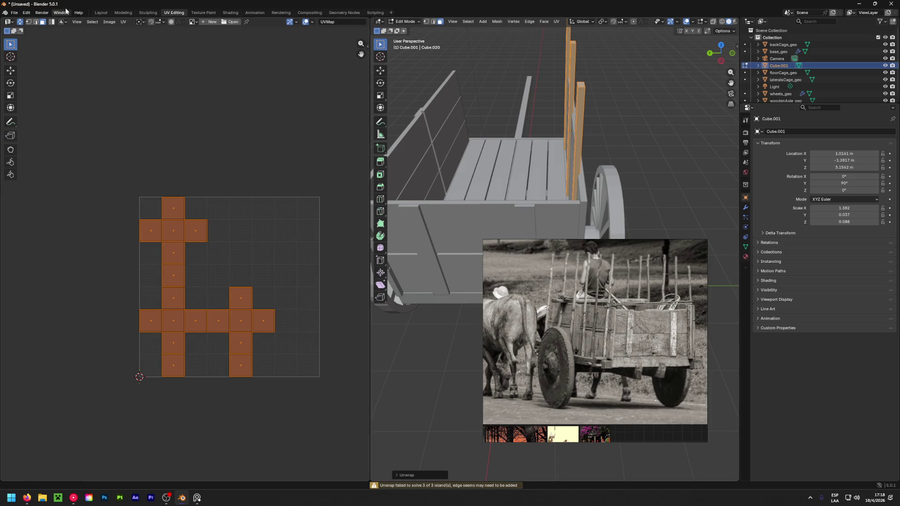
left_click(101, 12)
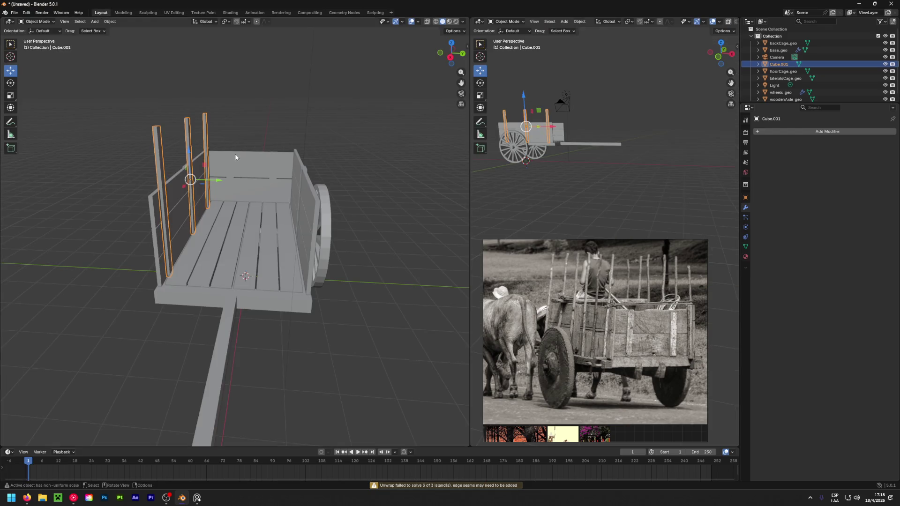
left_click(812, 131)
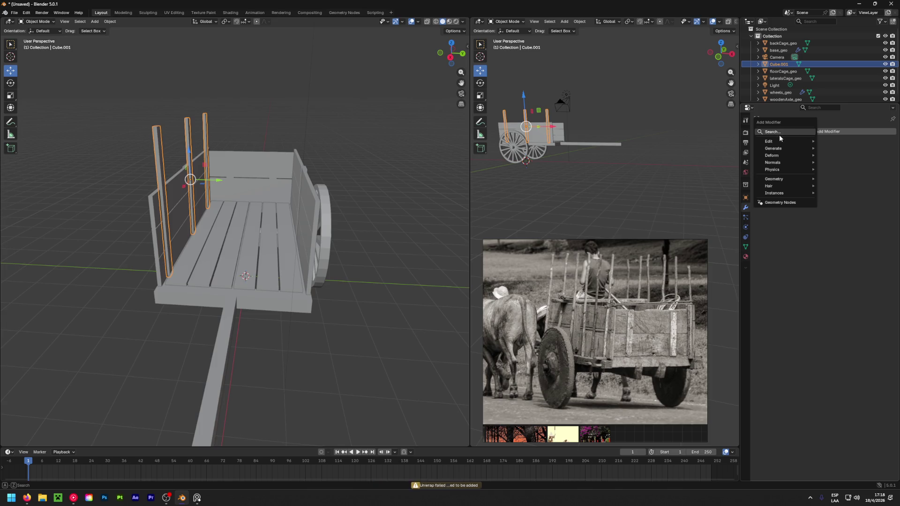
key("space")
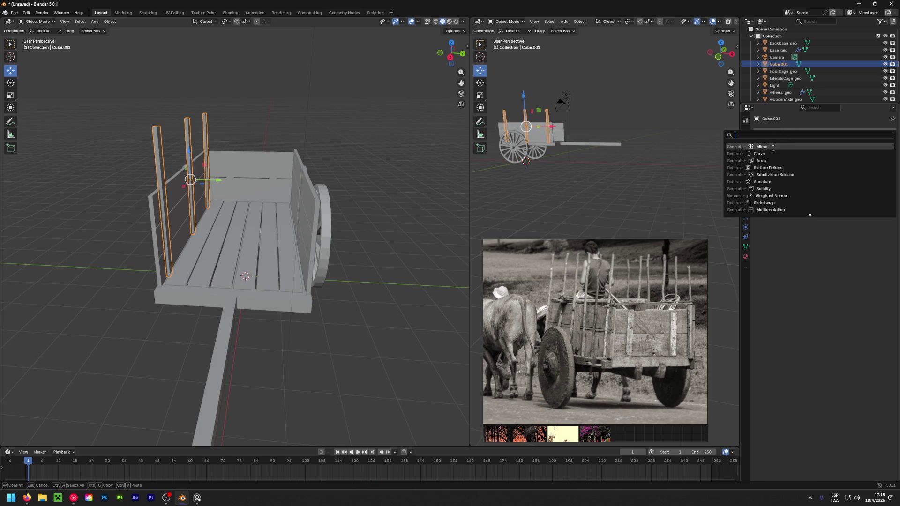
left_click(773, 148)
left_click(848, 154)
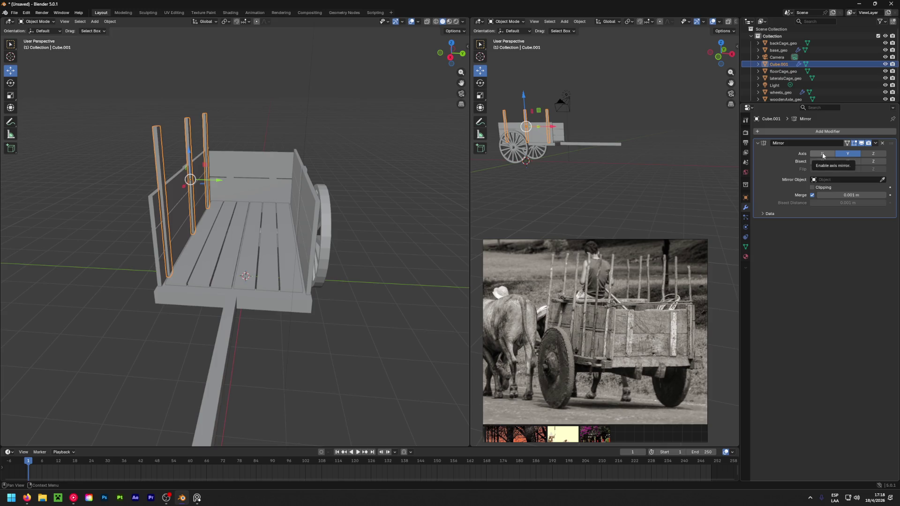
left_click(883, 143)
Apply all transforms to Cube.001 and add a Mirror modifier across the cart's width.
key("ctrl+a")
left_click(228, 182)
left_click(808, 131)
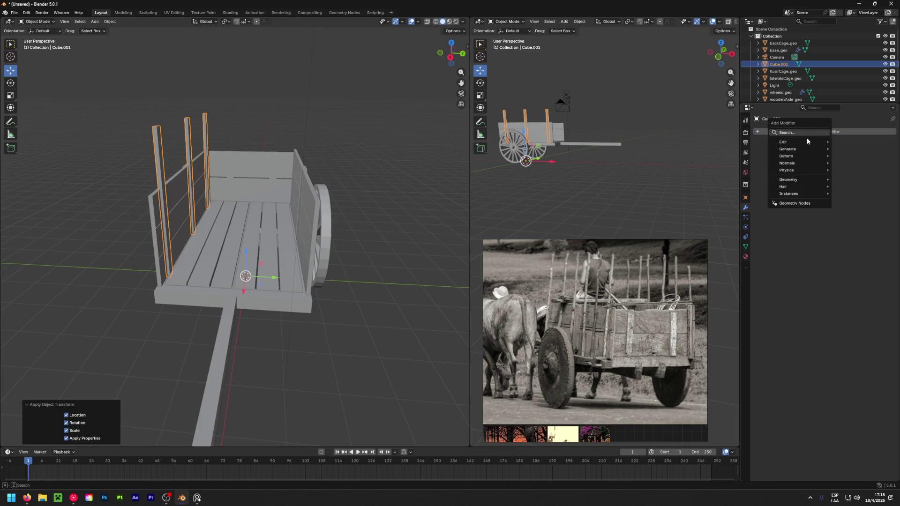
type("mirror")
key("Return")
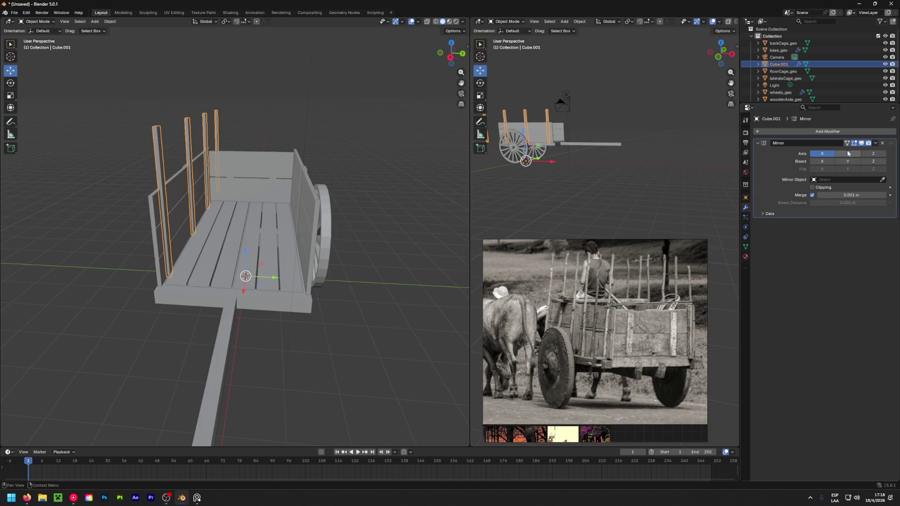
left_click(848, 153)
left_click(822, 153)
middle_click_drag(328, 197, 180, 199)
Apply the Mirror modifier so the opposite-side posts become permanent geometry.
left_click(875, 143)
left_click(861, 150)
mouse_move(310, 197)
middle_mouse_down()
mouse_move(392, 190)
mouse_move(434, 168)
middle_mouse_up()
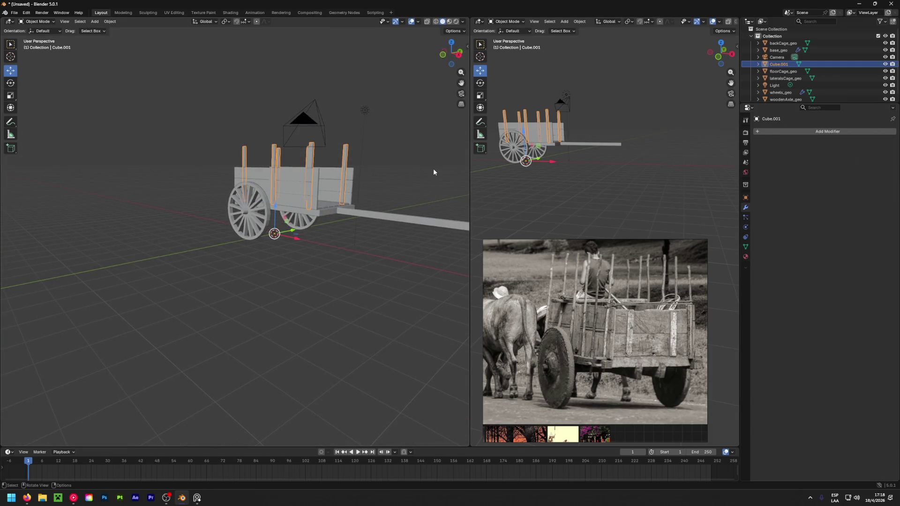
mouse_move(434, 169)
middle_mouse_down()
mouse_move(305, 178)
mouse_move(318, 233)
middle_mouse_up()
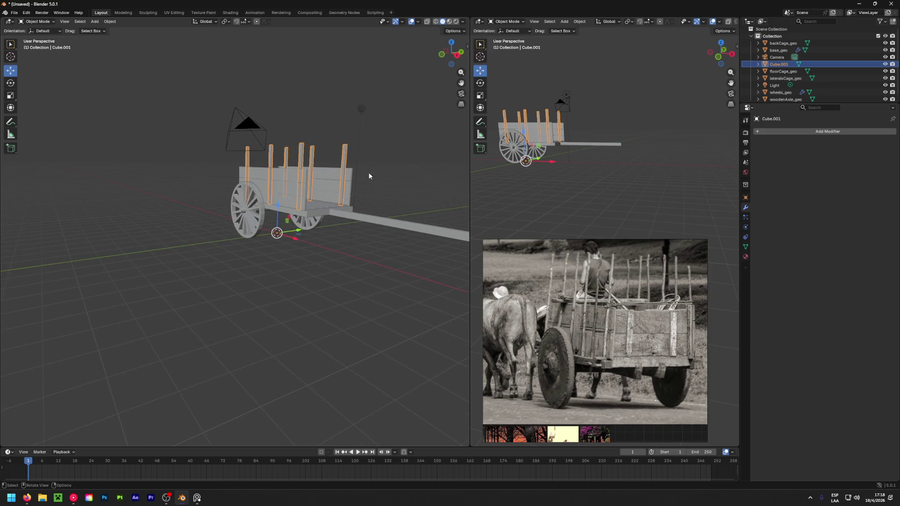
left_click(382, 160)
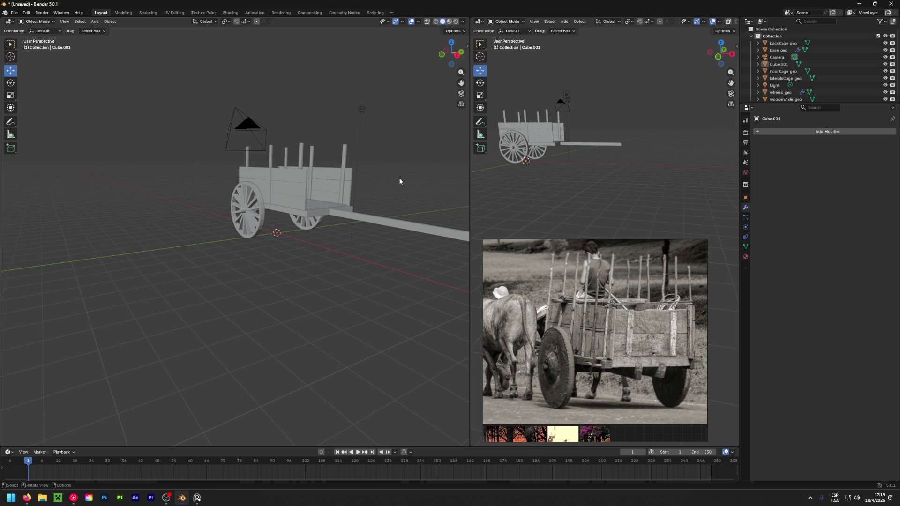
mouse_move(202, 210)
middle_mouse_down()
mouse_move(333, 212)
mouse_move(323, 258)
middle_mouse_up()
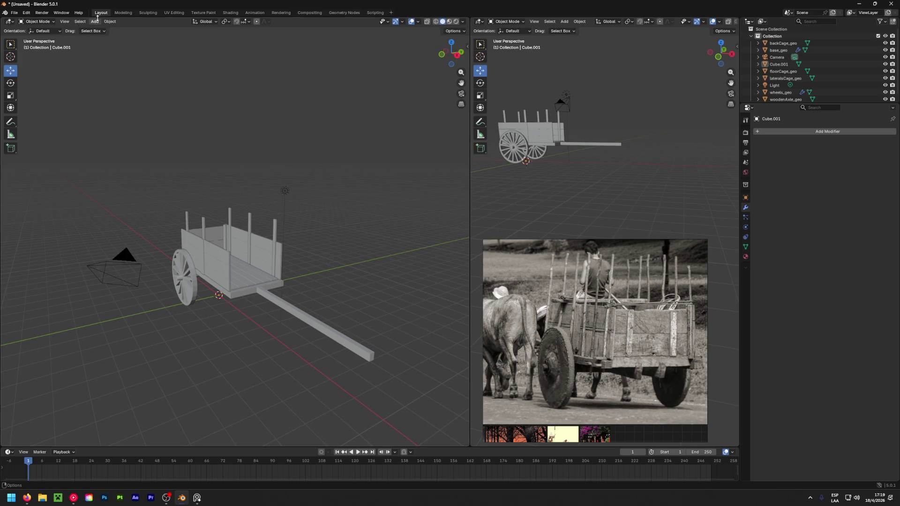
Add a cylinder mesh and raise it above the cart.
left_click(95, 21)
mouse_move(117, 29)
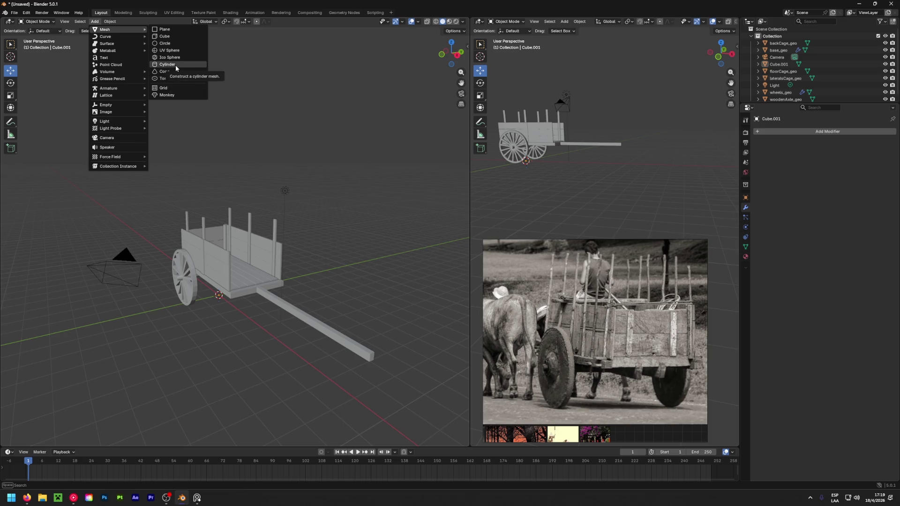
left_click(176, 66)
left_click_drag(220, 269, 222, 156)
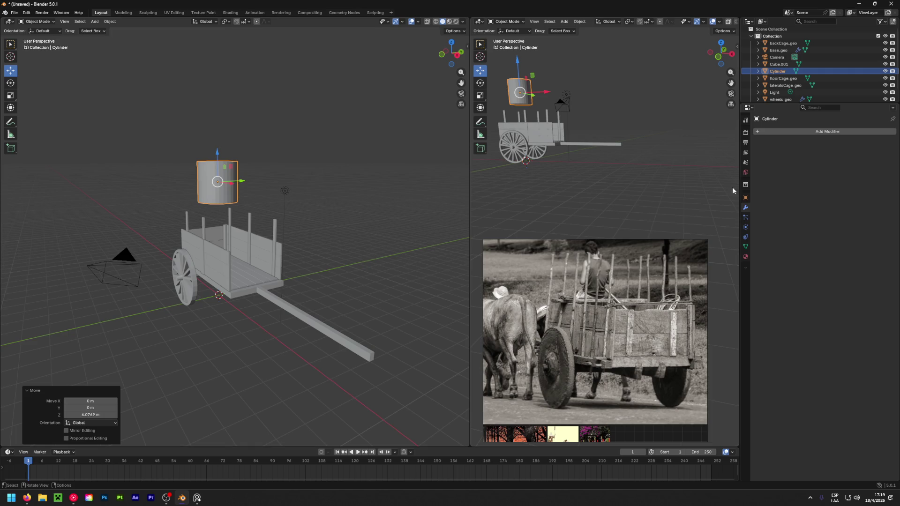
Try a 90° Z rotation on the cylinder, then undo it back to 0°.
left_click(745, 198)
double_click(848, 190)
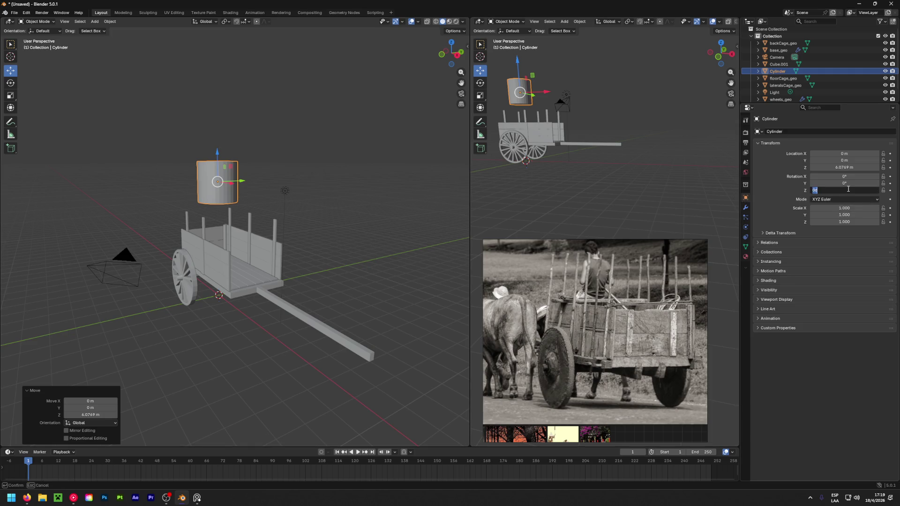
type("90")
key("Return")
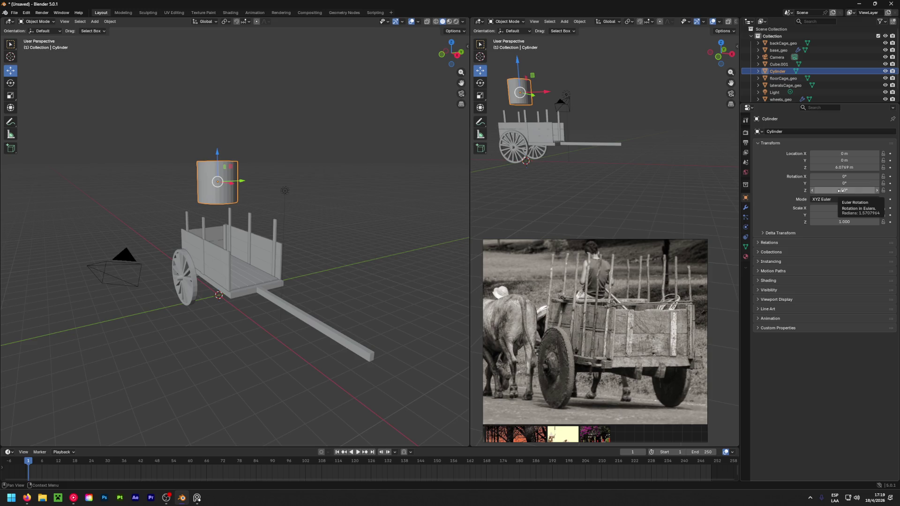
key("ctrl+z")
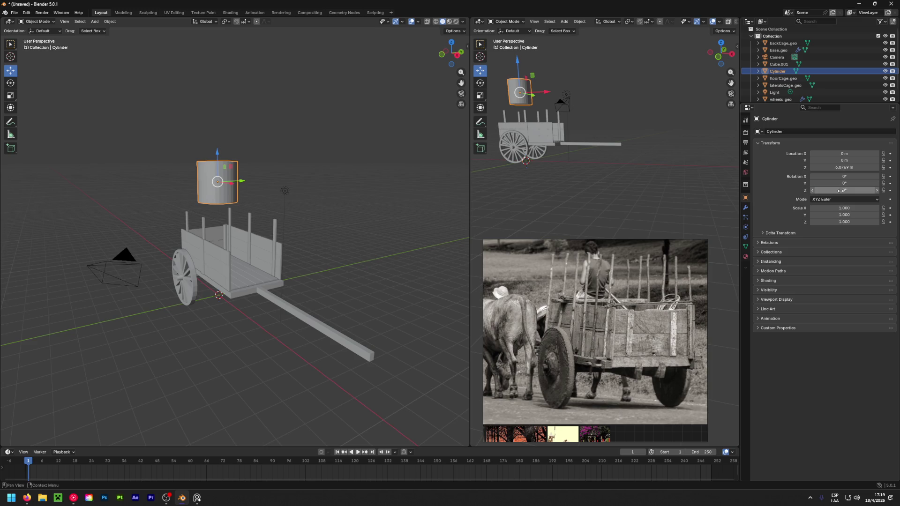
left_click_drag(838, 190, 857, 191)
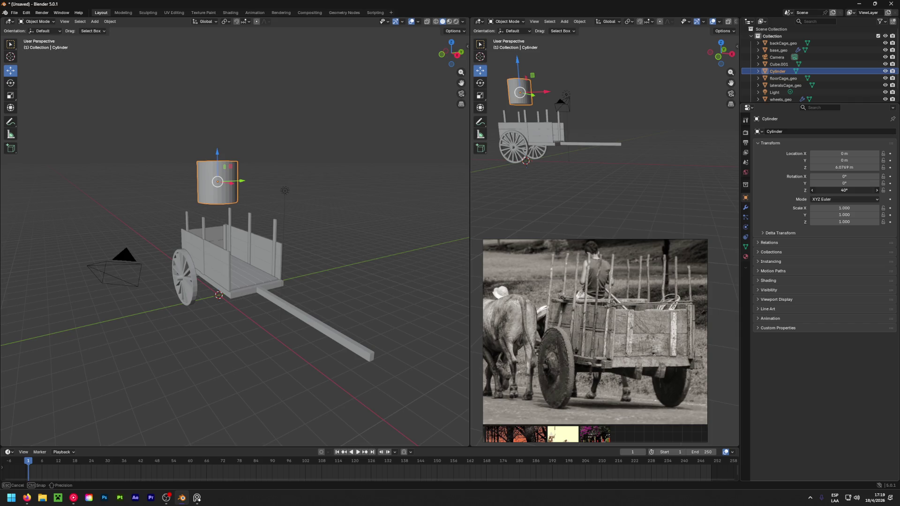
key("Escape")
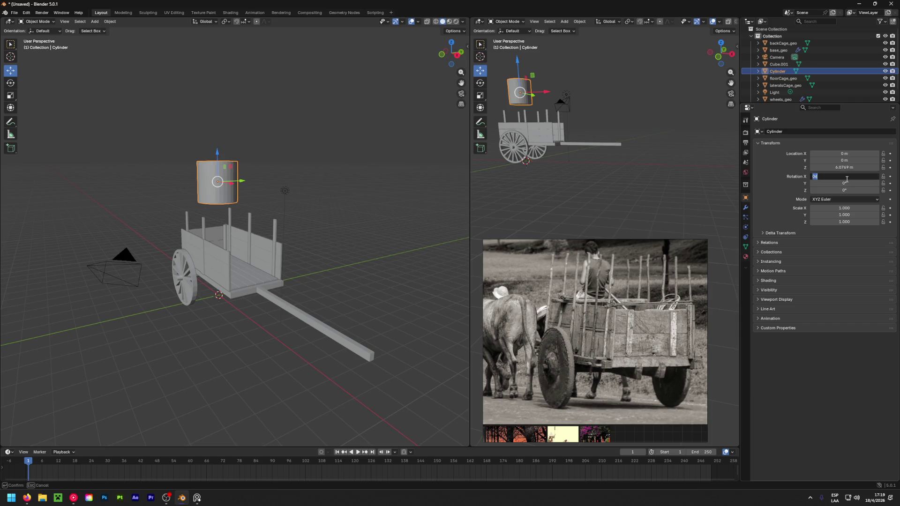
Rotate the cylinder 90° about X with Y at 0°, then view it from the right.
left_click_drag(828, 183, 841, 182)
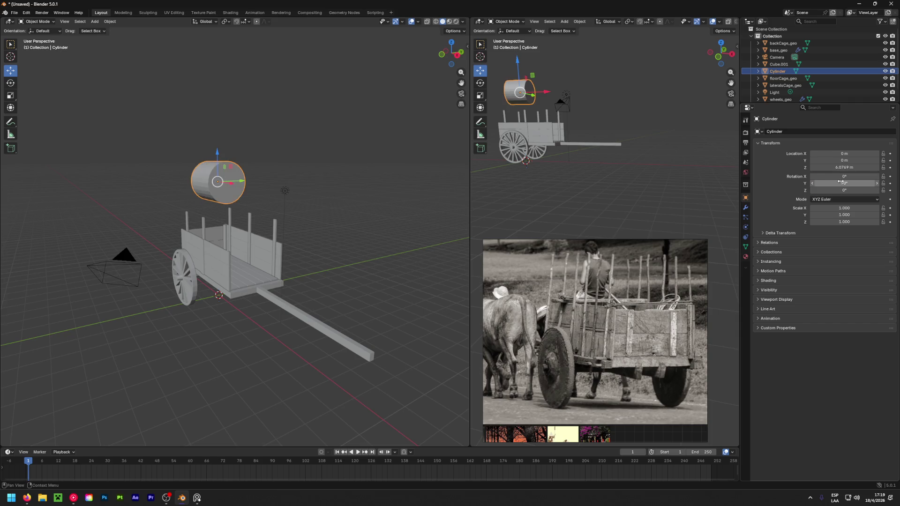
left_click(841, 182)
type("0")
key("Return")
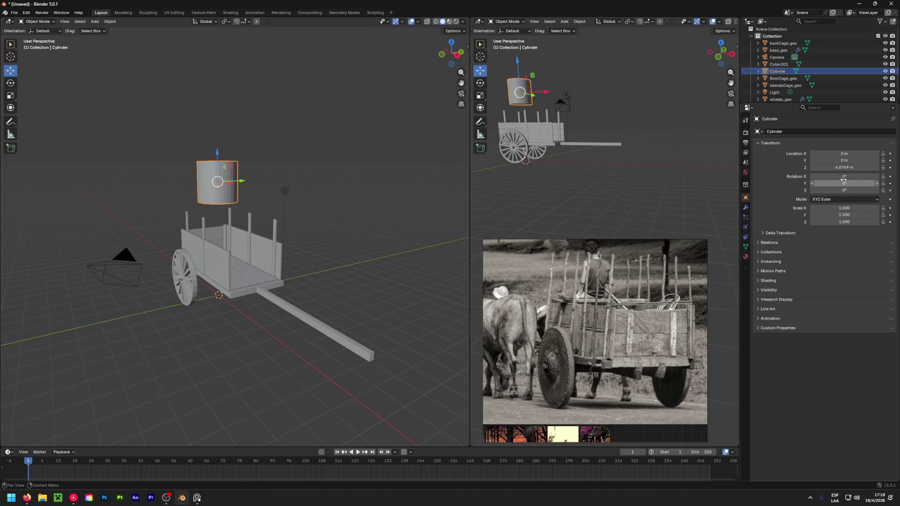
type("90")
left_click_drag(828, 177, 844, 176)
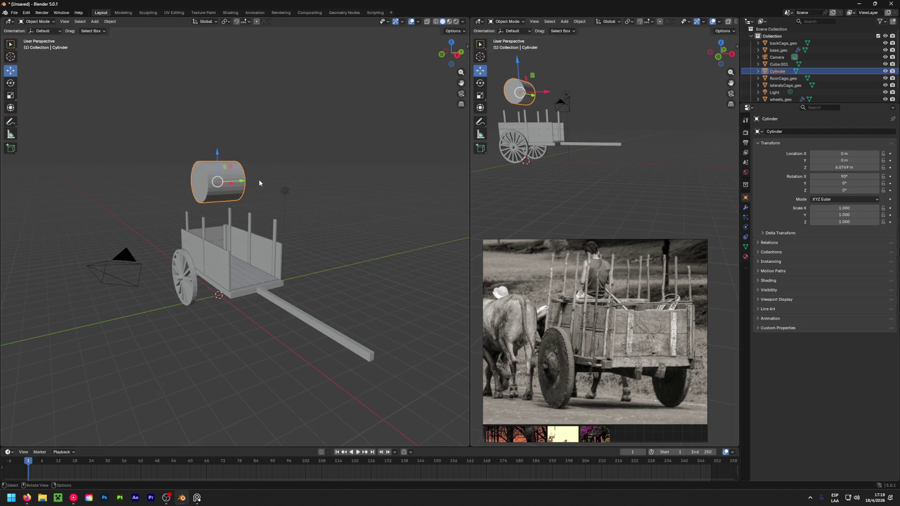
middle_click_drag(497, 160, 605, 173, "alt")
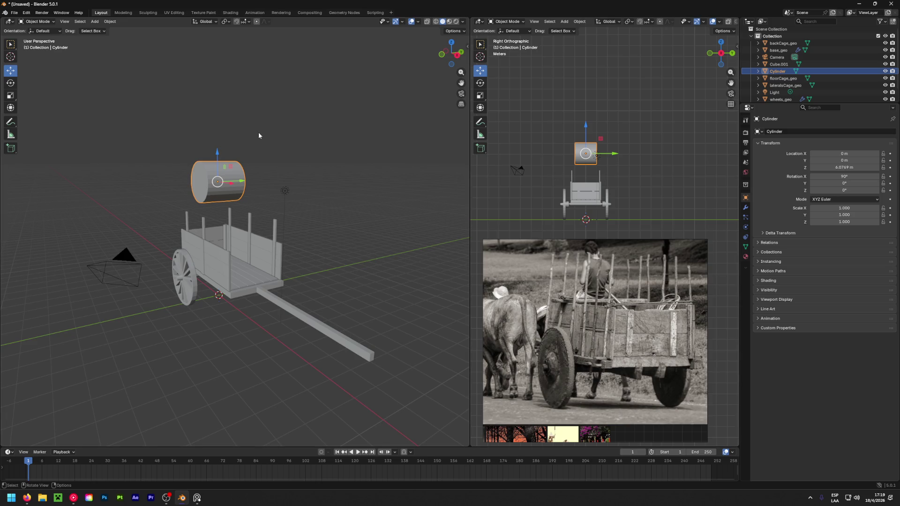
Switch to the Scale tool and zoom the right orthographic view in on the cylinder.
key("shift+space")
left_click(231, 147)
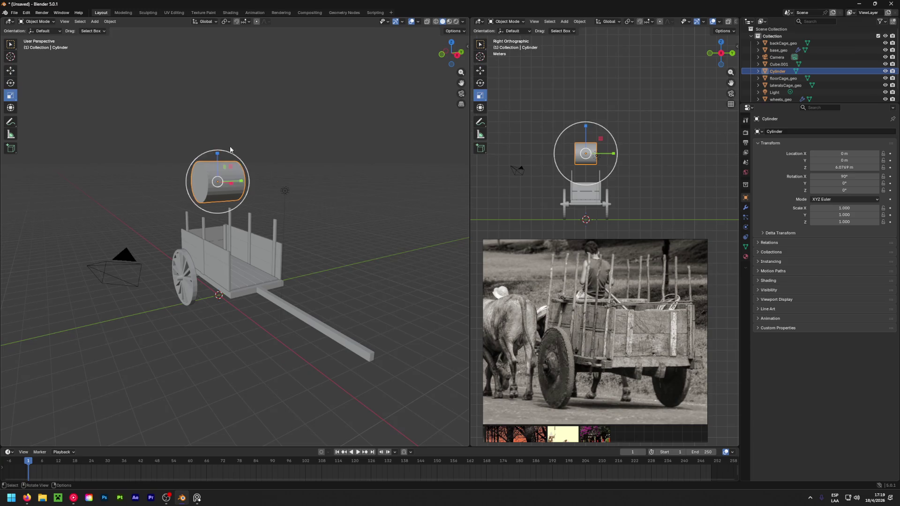
scroll(585, 132, "up", 4)
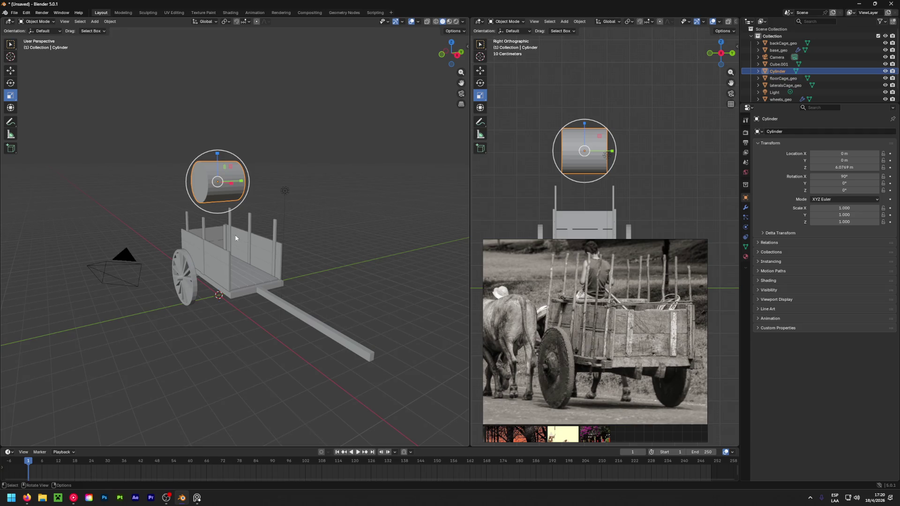
key("alt")
key("alt+Tab")
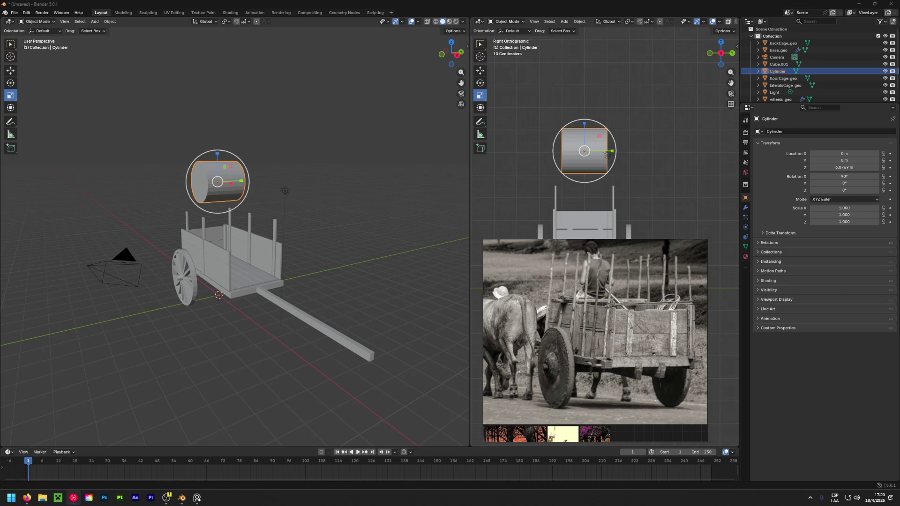
key("alt+Tab")
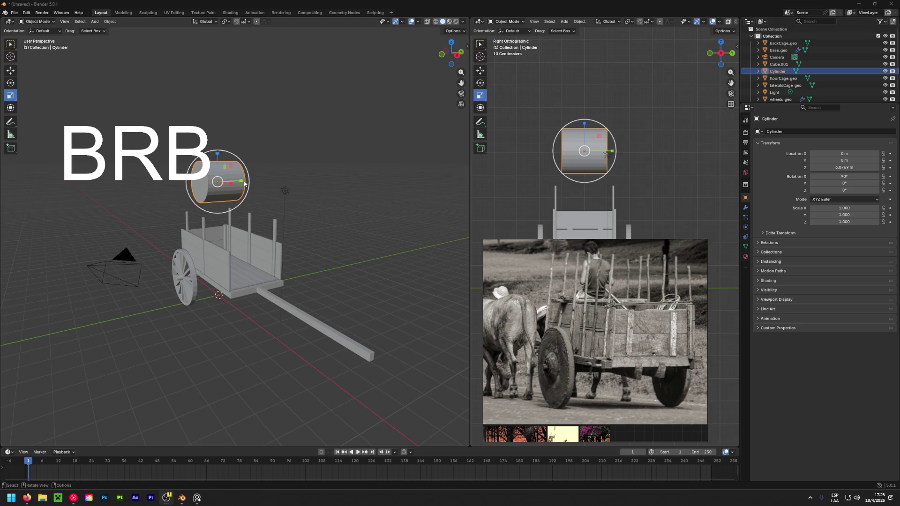
Flatten the cylinder, then shrink it uniformly in front view to a 0.249 × 0.249 × 0.054 disc.
left_click_drag(612, 151, 590, 152)
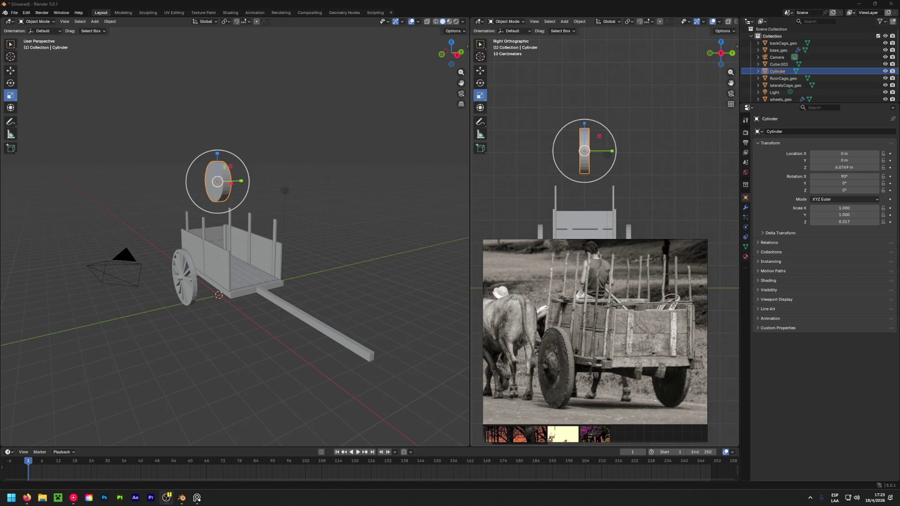
left_click(210, 320)
key("alt")
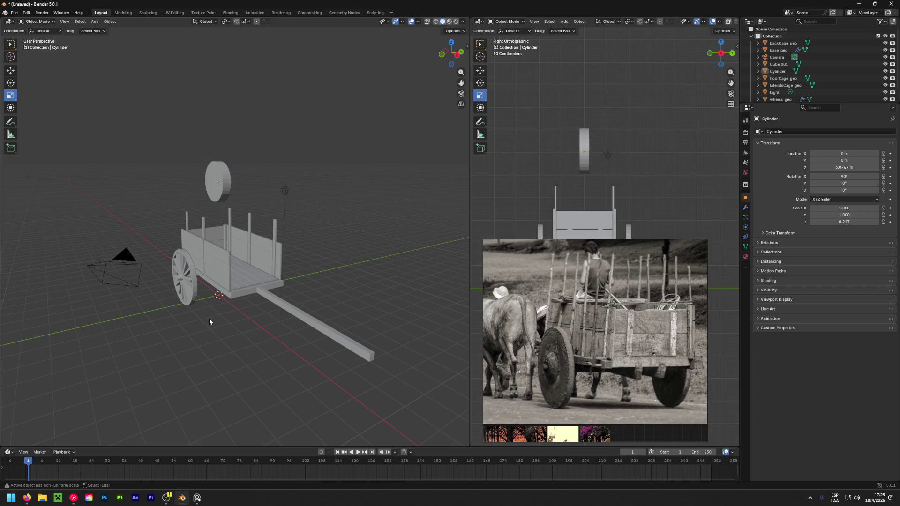
mouse_move(209, 318)
middle_mouse_down()
mouse_move(317, 234)
mouse_move(291, 214)
mouse_move(274, 175)
middle_mouse_up()
left_click(270, 176)
key("KP_1")
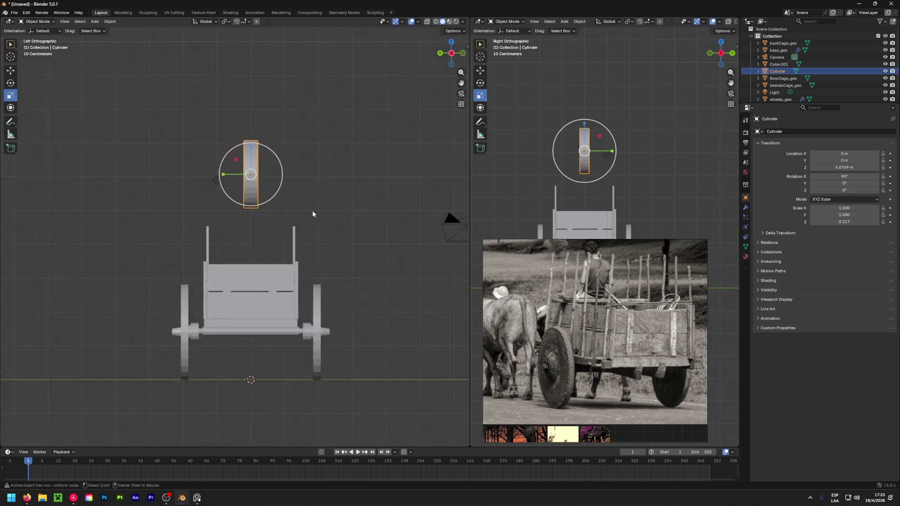
mouse_move(284, 171)
left_mouse_down()
mouse_move(267, 170)
mouse_move(276, 157)
mouse_move(141, 227)
left_mouse_up()
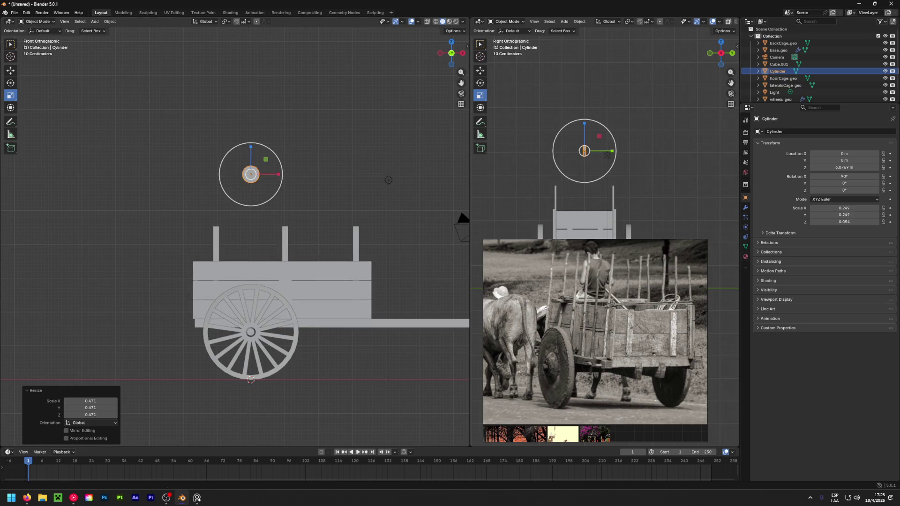
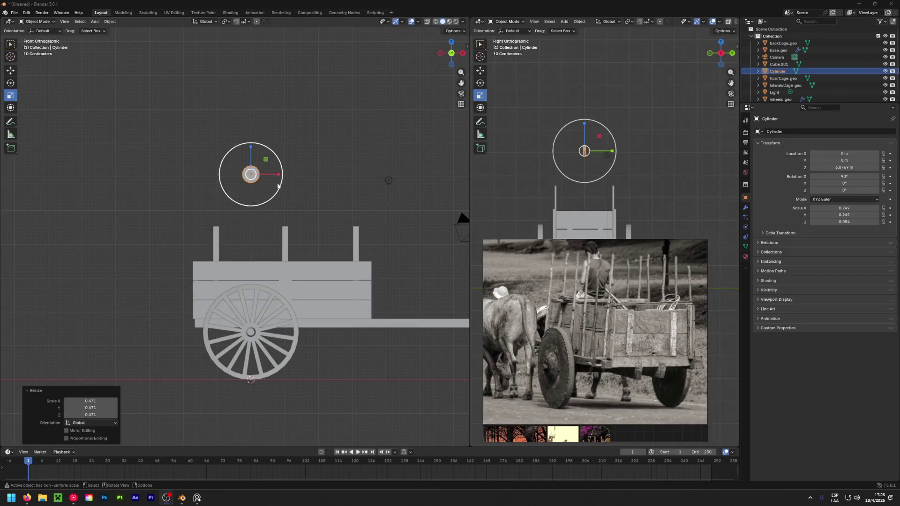
Scale the Cylinder down to about 0.49 of its size.
scroll(240, 176, "up", 6)
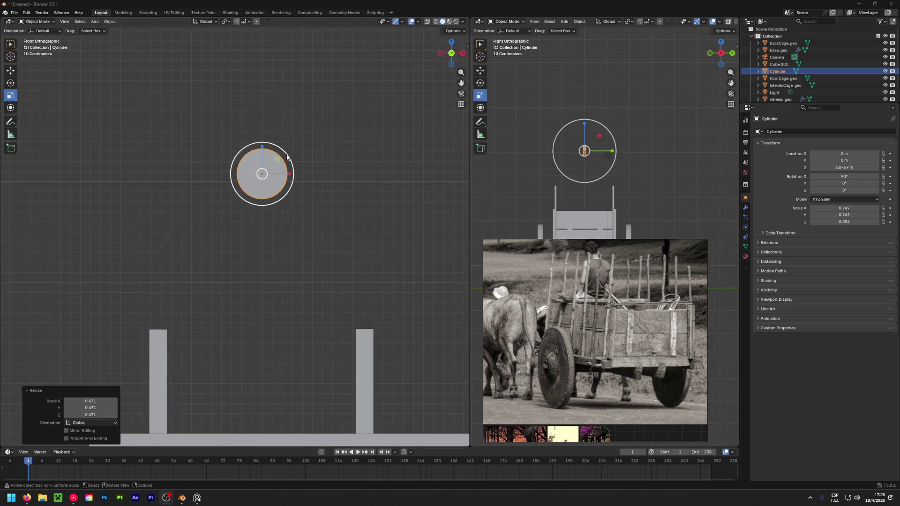
key("s")
left_click(188, 249)
scroll(196, 246, "down", 3)
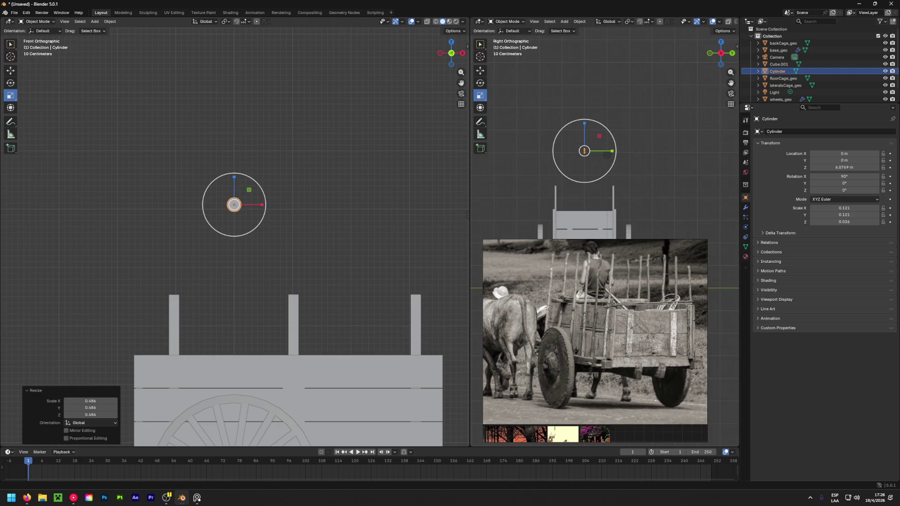
Orbit to a User Perspective view of the cart.
key("alt+Tab")
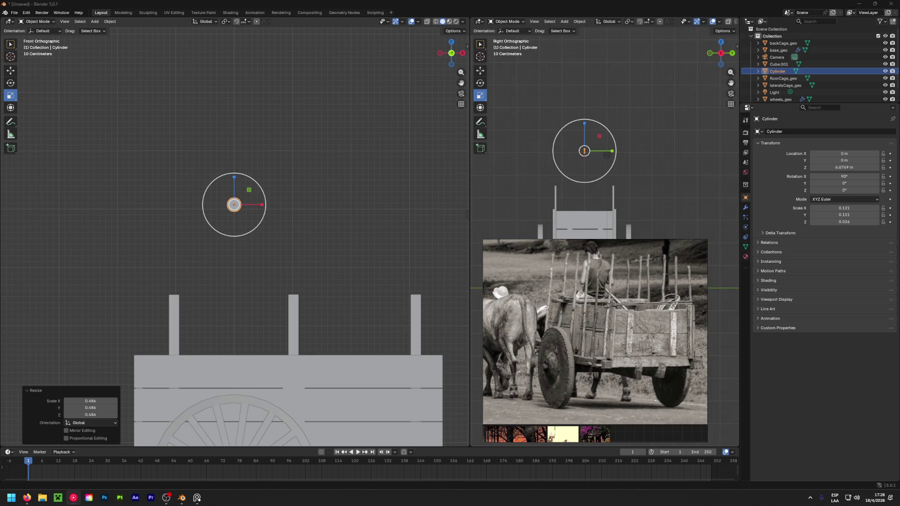
middle_click_drag(275, 249, 280, 245, "shift")
scroll(627, 179, "down", 1)
mouse_move(237, 289)
middle_mouse_down()
mouse_move(358, 361)
mouse_move(395, 186)
middle_mouse_up()
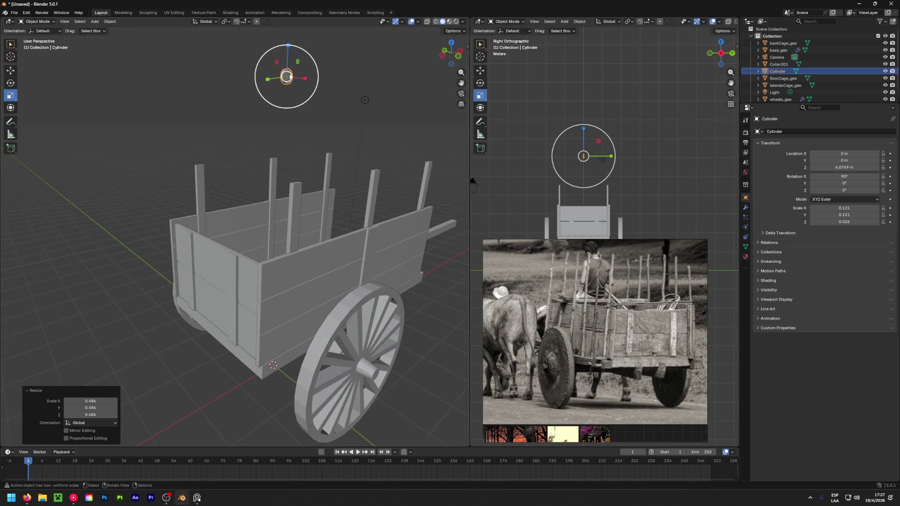
Shrink the cylinder further and lower it toward the cart with the Move tool.
left_click_drag(289, 76, 202, 124)
mouse_move(201, 125)
middle_mouse_down()
mouse_move(108, 173)
mouse_move(455, 166)
mouse_move(177, 177)
mouse_move(170, 121)
mouse_move(355, 112)
middle_mouse_up()
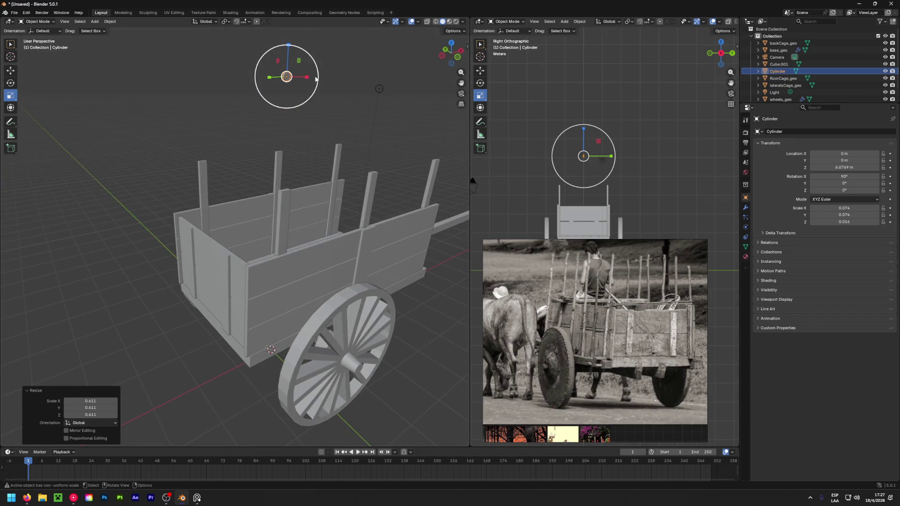
key("shift+space")
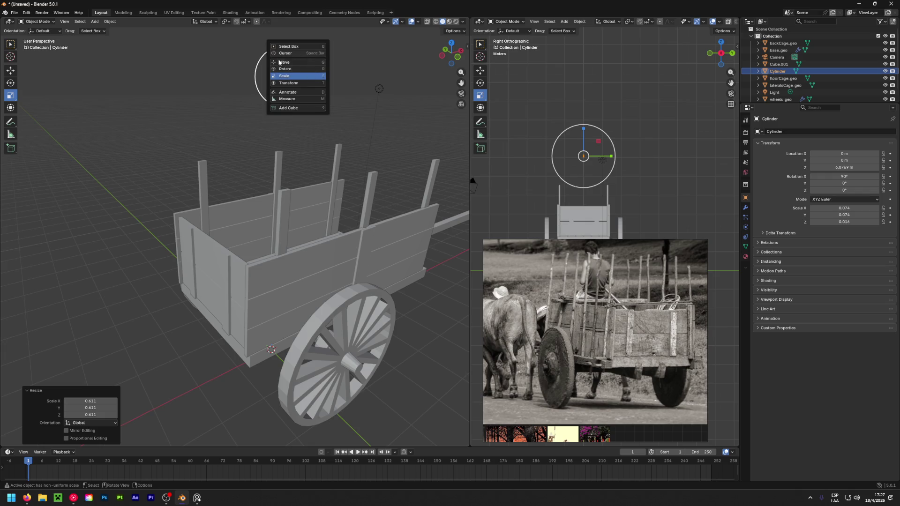
left_click(287, 54)
mouse_move(289, 48)
left_mouse_down()
mouse_move(292, 183)
mouse_move(302, 209)
mouse_move(295, 242)
mouse_move(307, 254)
mouse_move(324, 249)
mouse_move(279, 269)
left_mouse_up()
mouse_move(278, 270)
middle_mouse_down()
mouse_move(190, 306)
mouse_move(136, 408)
mouse_move(214, 381)
mouse_move(259, 318)
middle_mouse_up()
left_click_drag(287, 281, 281, 280)
From a top view, slide the cylinder along Y and X against the side panel.
mouse_move(280, 280)
middle_mouse_down()
mouse_move(274, 313)
mouse_move(231, 311)
mouse_move(244, 347)
middle_mouse_up()
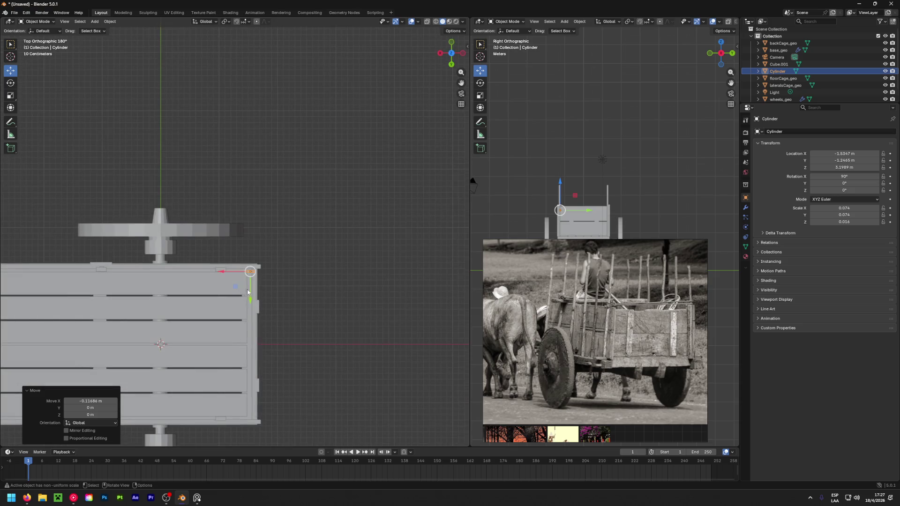
scroll(249, 300, "up", 4)
left_click_drag(256, 271, 270, 253)
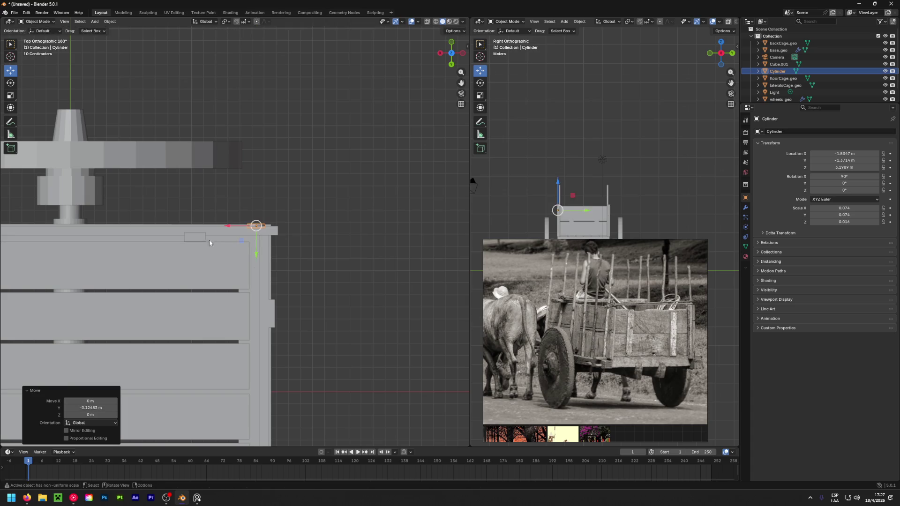
mouse_move(201, 257)
middle_mouse_down()
mouse_move(221, 257)
mouse_move(72, 160)
mouse_move(301, 94)
mouse_move(225, 254)
middle_mouse_up()
left_click_drag(290, 228, 281, 225)
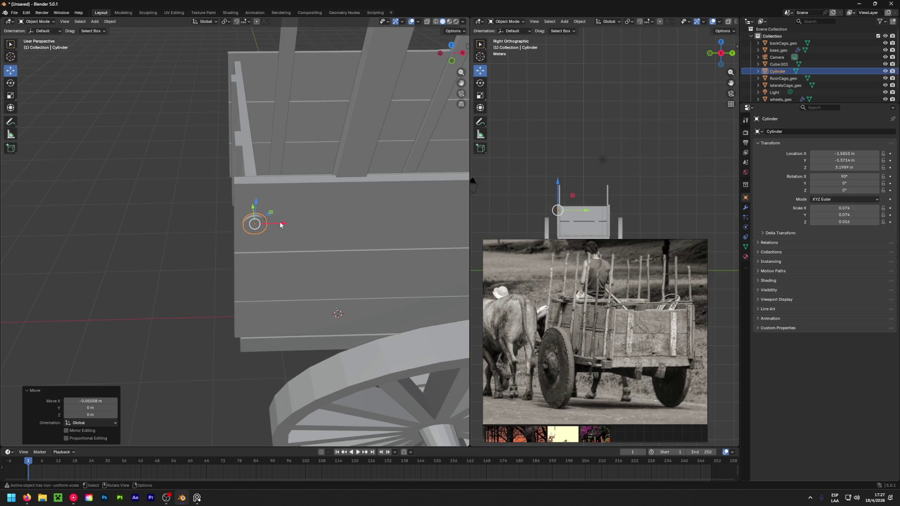
Scale the cylinder down again into a tiny 0.013 × 0.013 × 0.003 peg.
key("shift+space")
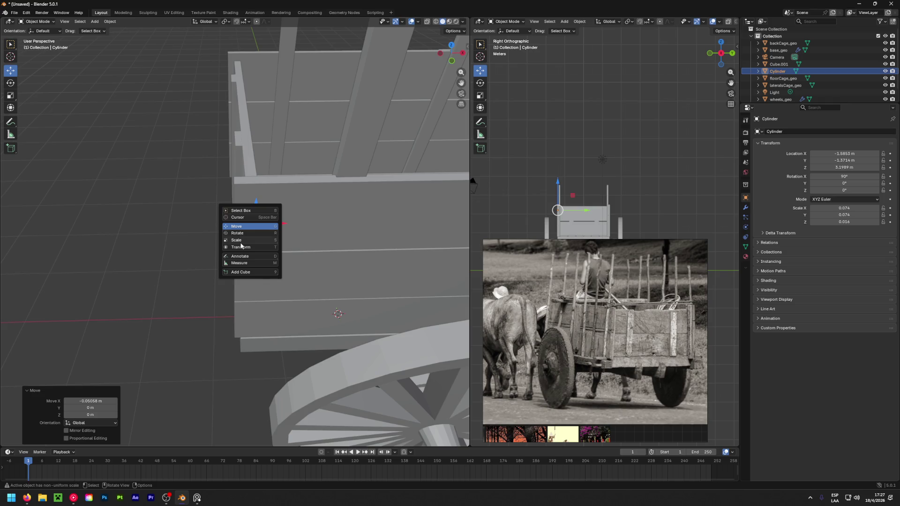
left_click(253, 242)
scroll(252, 237, "up", 3)
scroll(252, 236, "up", 1)
key("s")
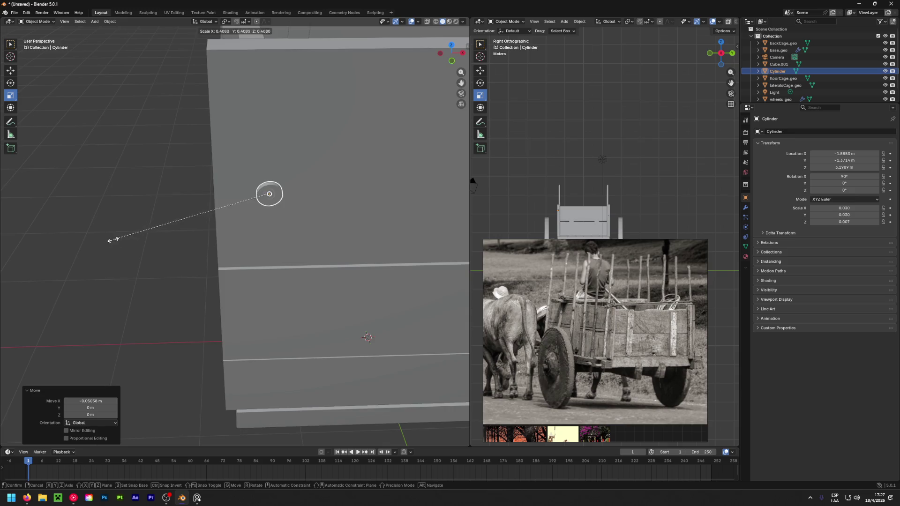
left_click(223, 203)
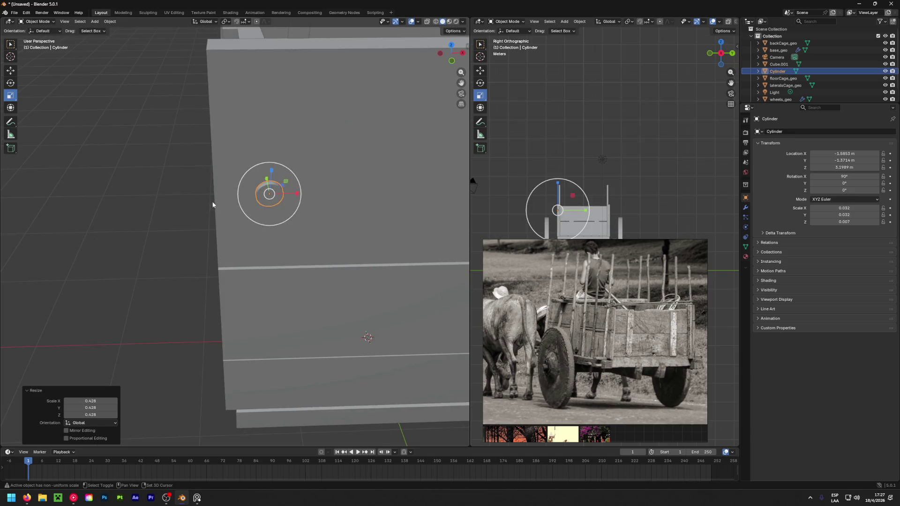
mouse_move(295, 181)
left_mouse_down()
mouse_move(268, 181)
mouse_move(205, 204)
left_mouse_up()
scroll(234, 199, "down", 3)
Raise the peg to the top corner of the side panel.
key("shift+space")
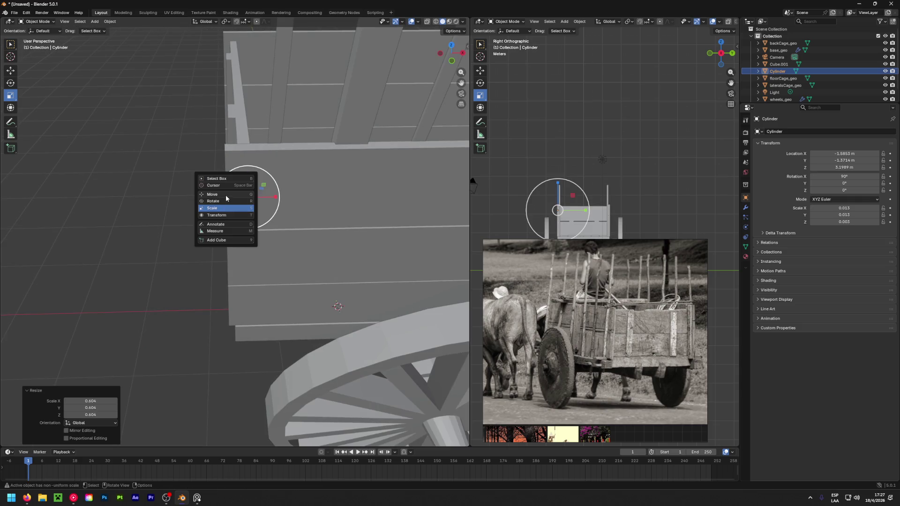
left_click(248, 196)
mouse_move(249, 174)
left_mouse_down()
mouse_move(252, 157)
mouse_move(271, 180)
left_mouse_up()
middle_click_drag(271, 180, 271, 182)
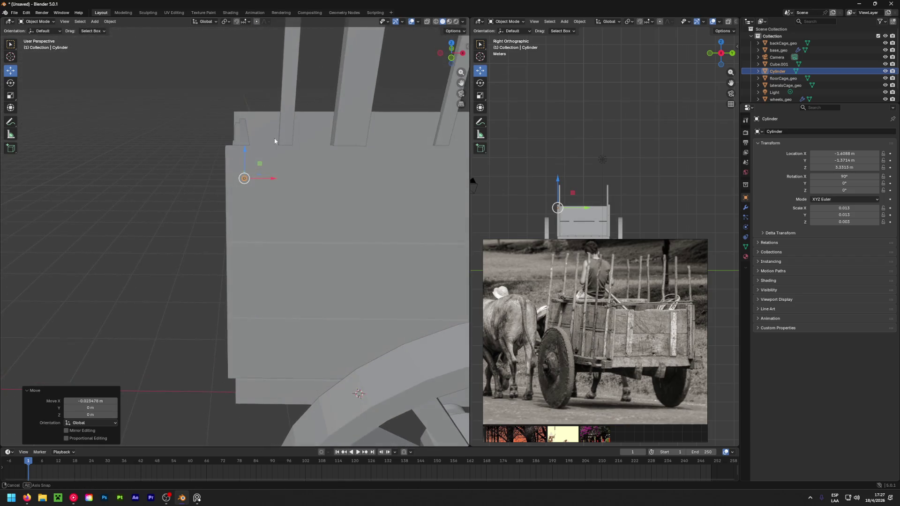
left_click(249, 185)
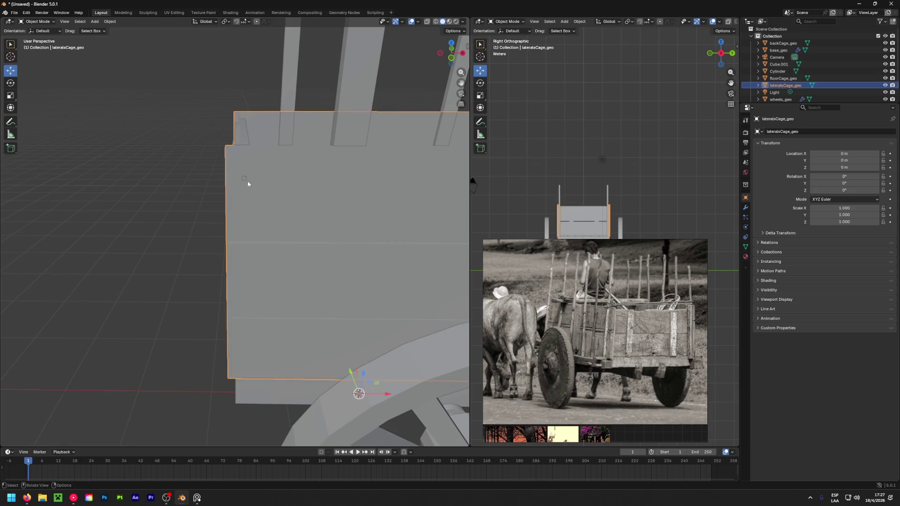
Reselect the cylinder peg and nudge it slightly along X.
left_click(243, 181)
left_click_drag(267, 180, 167, 176)
mouse_move(167, 176)
middle_mouse_down()
mouse_move(322, 200)
mouse_move(437, 189)
mouse_move(338, 196)
mouse_move(181, 298)
mouse_move(263, 287)
mouse_move(392, 196)
mouse_move(31, 176)
mouse_move(431, 182)
mouse_move(285, 189)
middle_mouse_up()
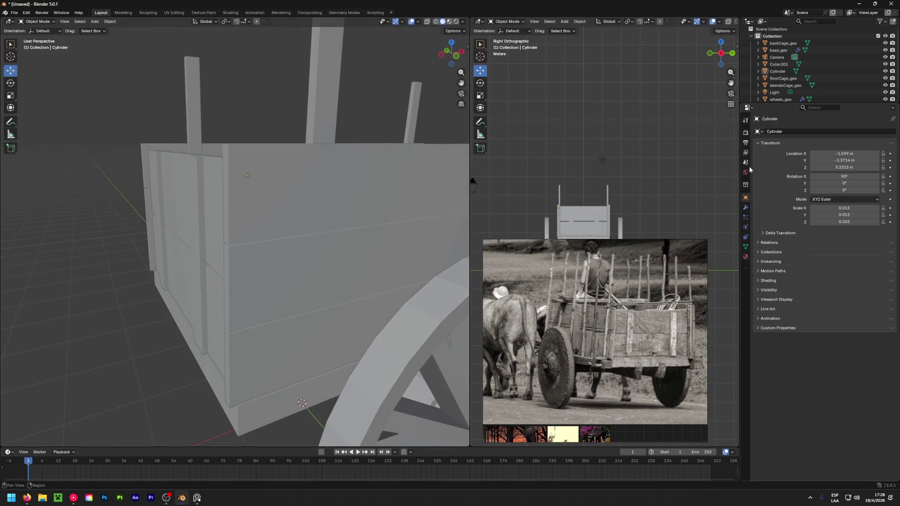
scroll(788, 93, "down", 2)
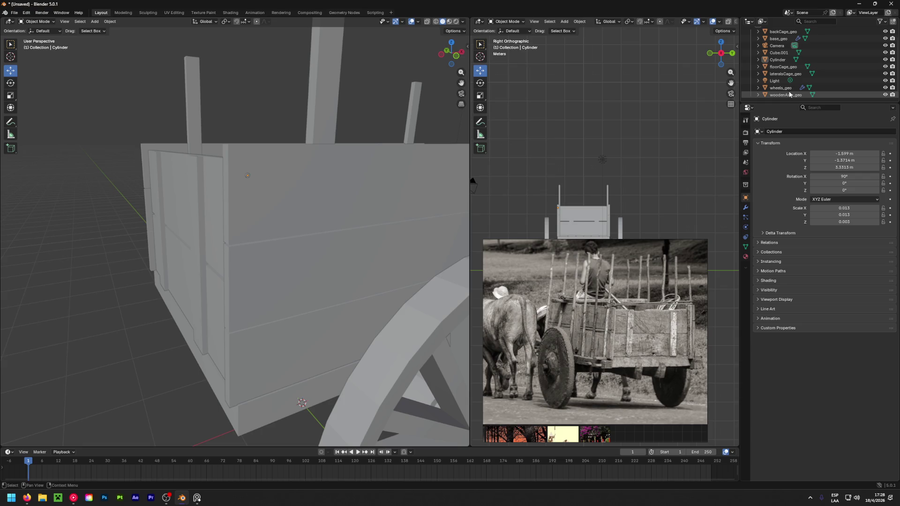
Select wheels_geo, view its Z-axis Mirror modifier, and enter Edit Mode on the framed wheel.
left_click(781, 87)
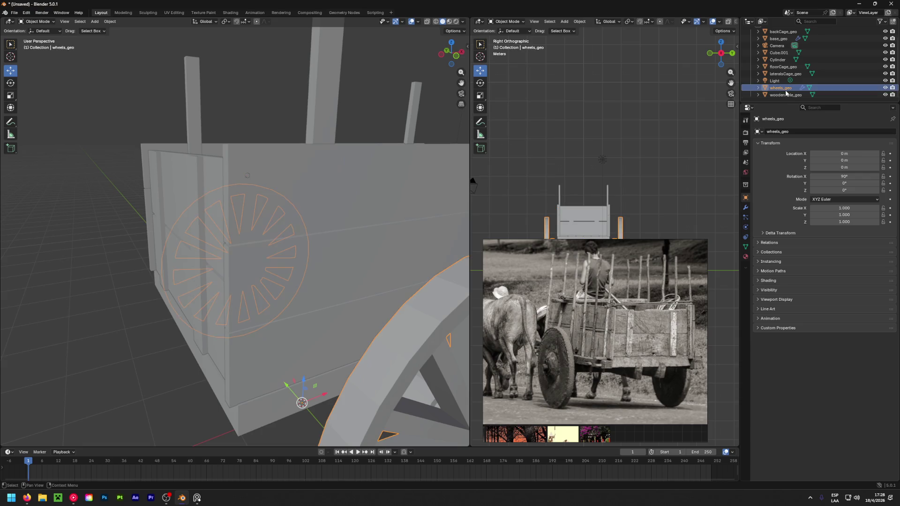
left_click(746, 207)
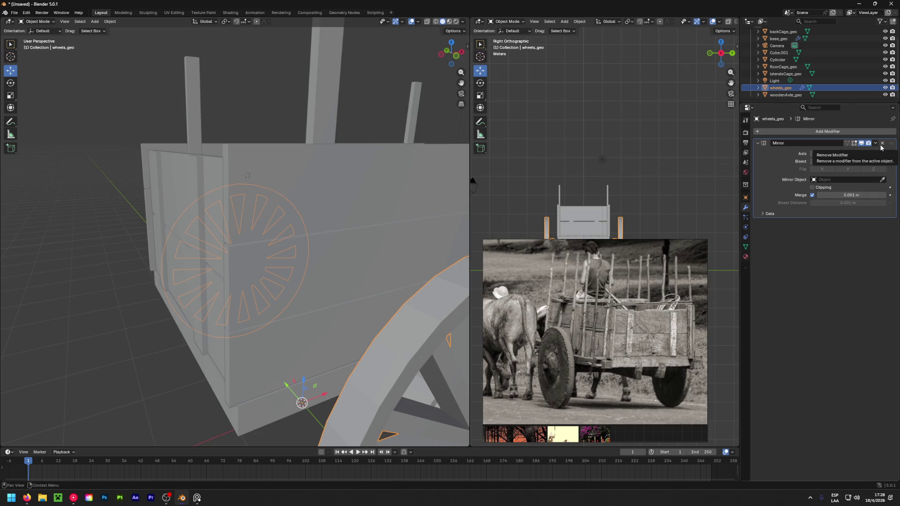
mouse_move(455, 181)
middle_mouse_down()
mouse_move(432, 286)
mouse_move(334, 274)
middle_mouse_up()
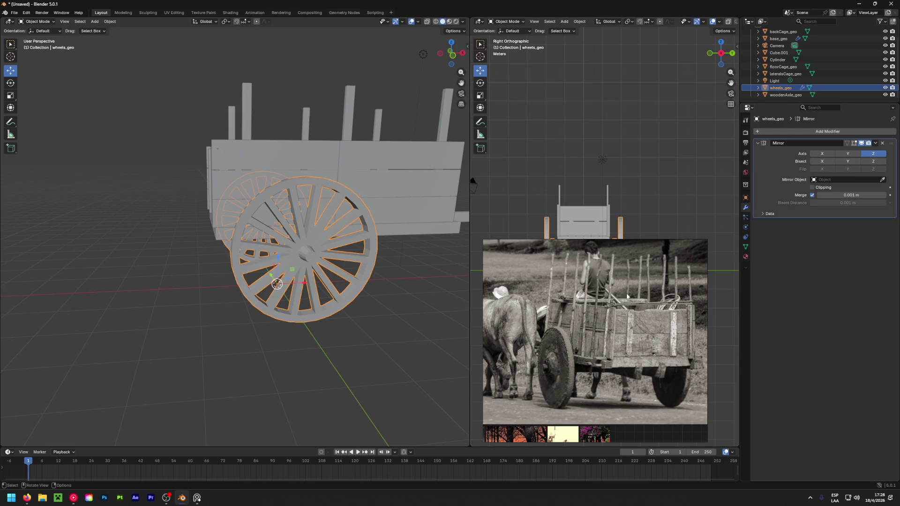
key("KP_Decimal")
key("Tab")
In edge select mode, mark the edge loop around the wheel hub as a UV seam.
middle_click_drag(284, 241, 272, 233)
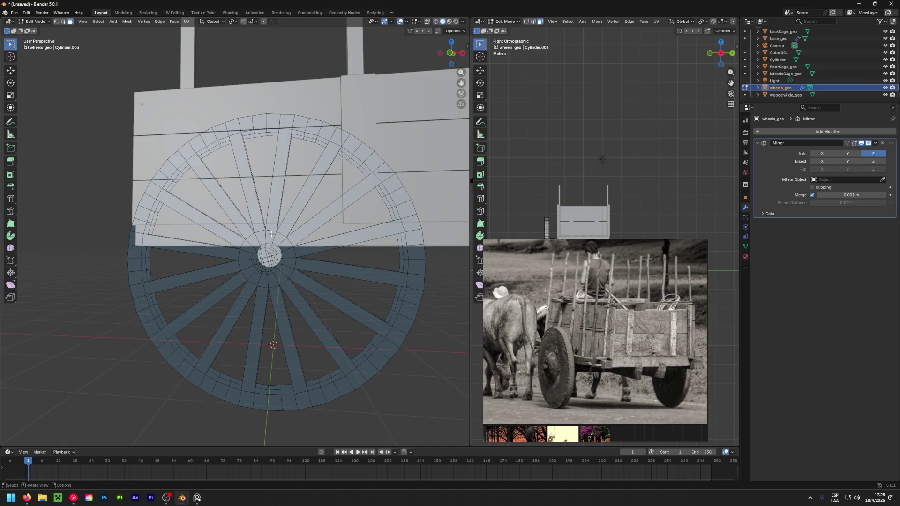
scroll(271, 233, "up", 3)
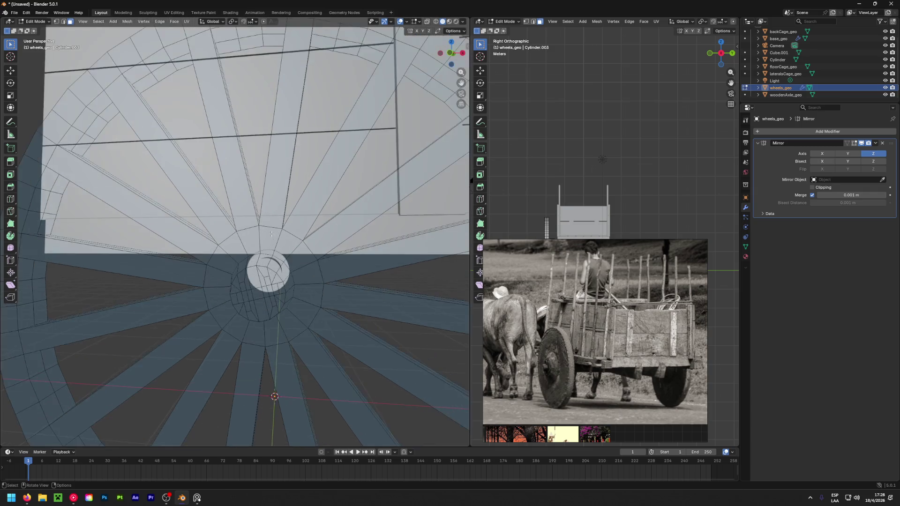
left_click(256, 227, "alt")
left_click(253, 227, "alt+shift")
key("2")
left_click(253, 227, "alt")
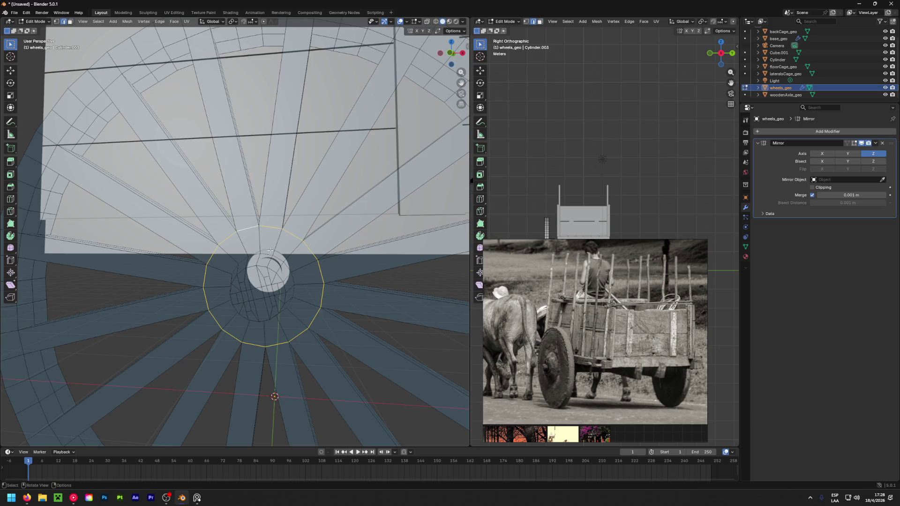
right_click(281, 229)
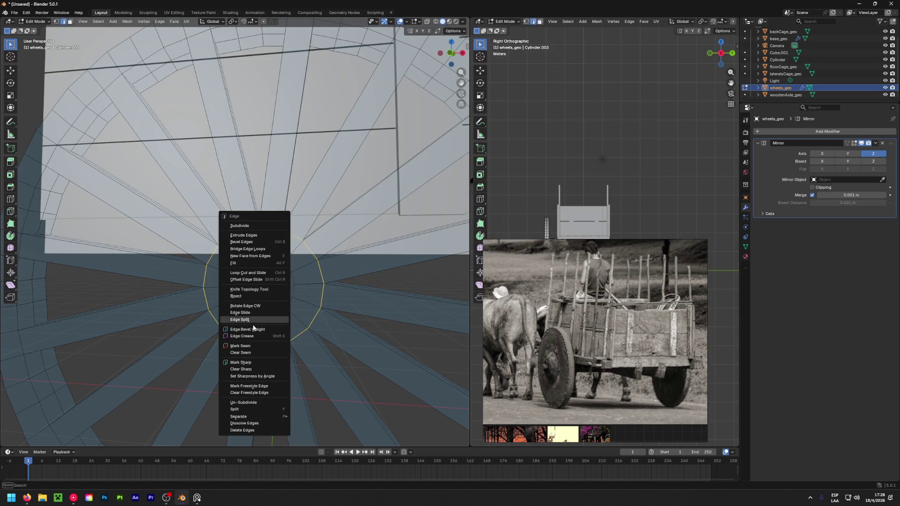
left_click(252, 345)
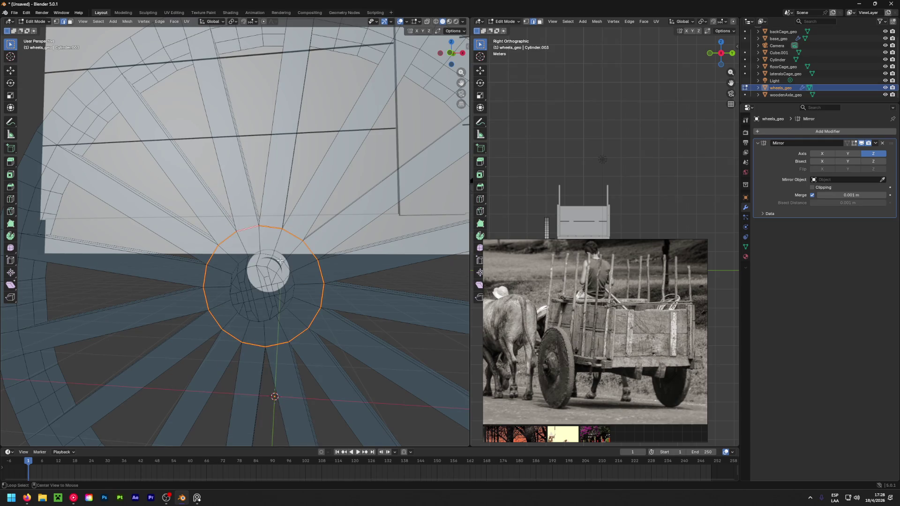
Mark two more wheel edge loops, including the outer rim, as UV seams.
right_click(280, 260)
middle_click_drag(267, 266, 351, 277)
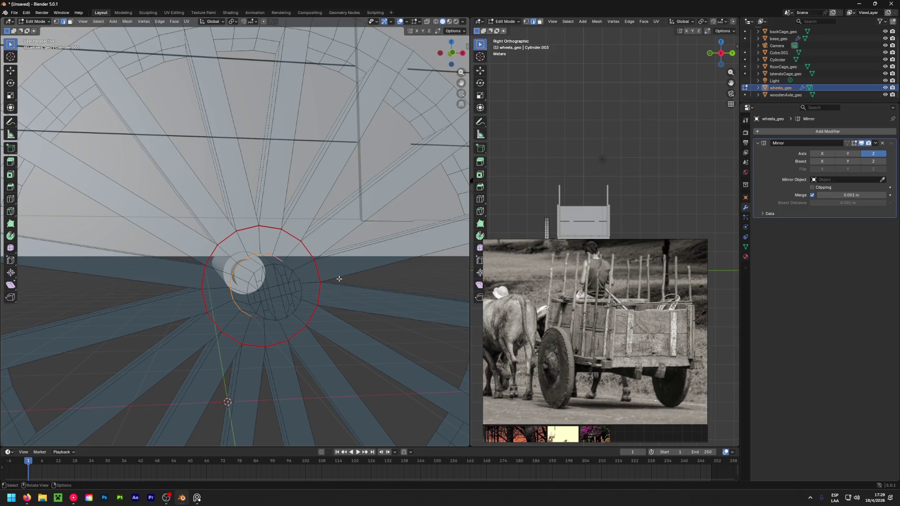
scroll(327, 276, "down", 5)
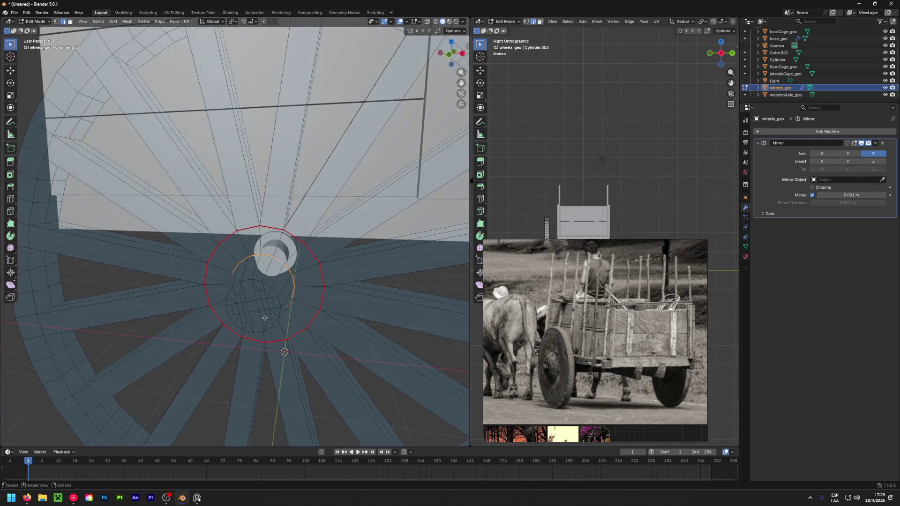
mouse_move(299, 242)
middle_mouse_down()
mouse_move(261, 255)
mouse_move(370, 162)
mouse_move(310, 194)
mouse_move(338, 171)
middle_mouse_up()
left_click(373, 159, "alt")
key("ctrl+e")
left_click(373, 159)
left_click(370, 144, "alt")
key("ctrl+e")
left_click(370, 146)
Apply a tiny edge crease to the outer rim loop, then reselect it.
left_click(412, 137, "alt")
key("ctrl+e")
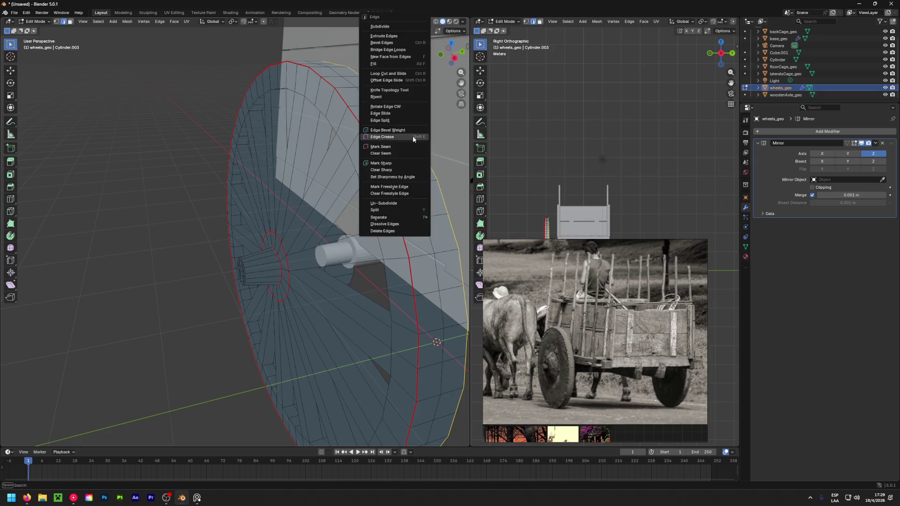
left_click(407, 136)
left_click(407, 134)
key("z")
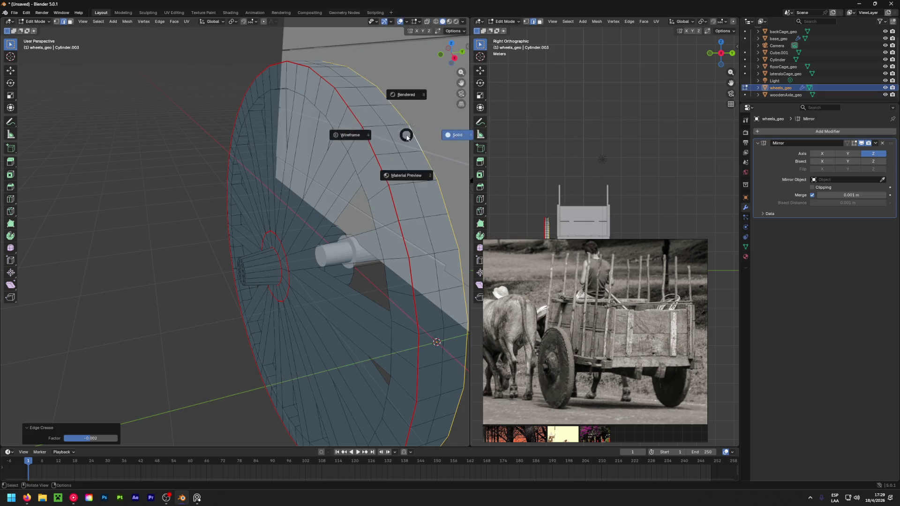
left_click(194, 151)
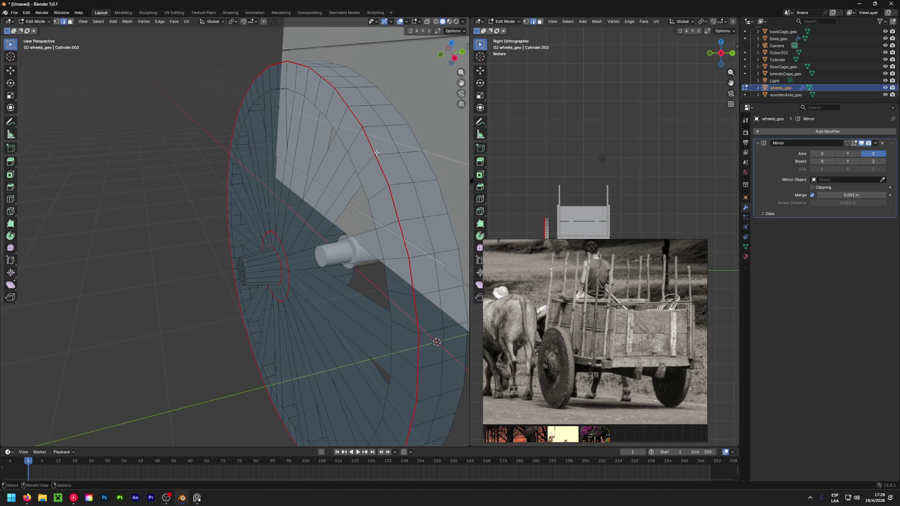
left_click(415, 141, "alt")
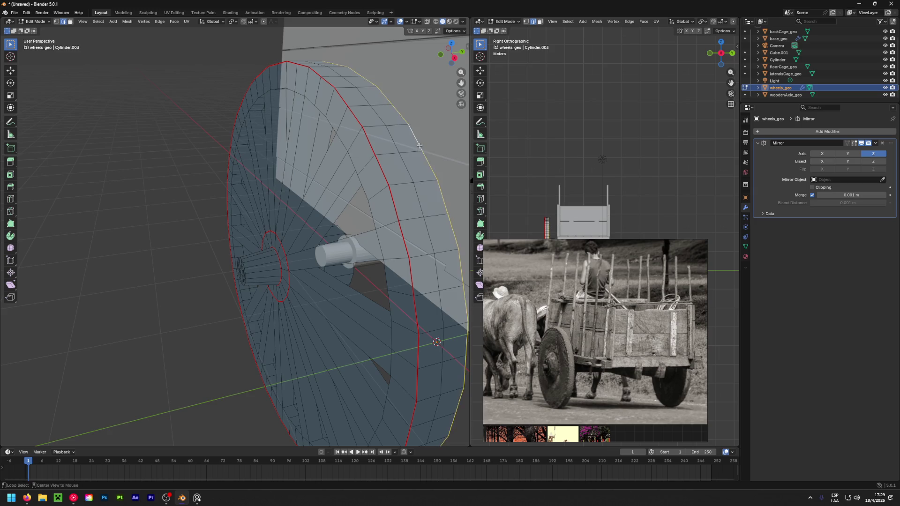
Select the short rim edge at the end of a spoke.
key("ctrl+e")
mouse_move(161, 150)
middle_mouse_down()
mouse_move(237, 203)
mouse_move(361, 168)
mouse_move(215, 197)
mouse_move(368, 200)
mouse_move(309, 211)
middle_mouse_up()
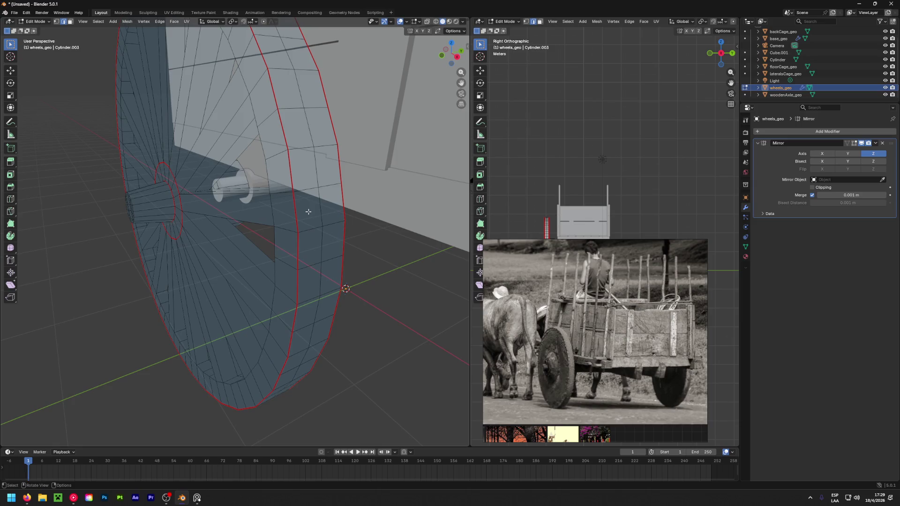
mouse_move(251, 186)
middle_mouse_down()
mouse_move(383, 97)
mouse_move(348, 66)
middle_mouse_up()
middle_click_drag(366, 99, 359, 409)
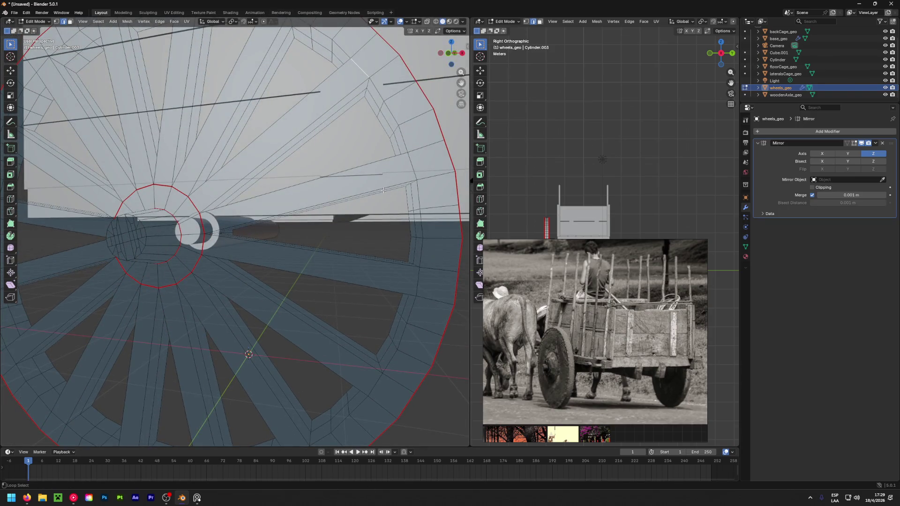
mouse_move(415, 165)
middle_mouse_down()
mouse_move(389, 155)
mouse_move(376, 190)
mouse_move(415, 274)
mouse_move(395, 274)
mouse_move(394, 263)
mouse_move(422, 285)
middle_mouse_up()
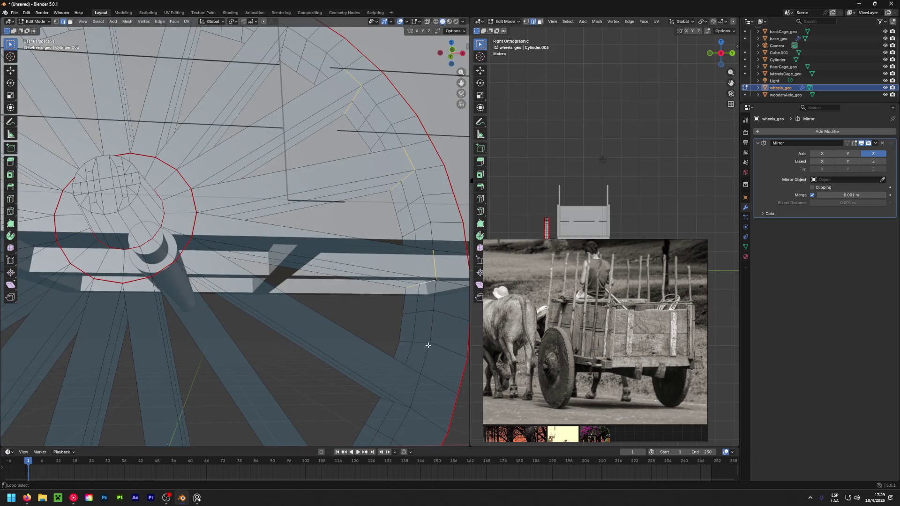
middle_click_drag(423, 366, 331, 426)
left_click(375, 362)
left_click(371, 360)
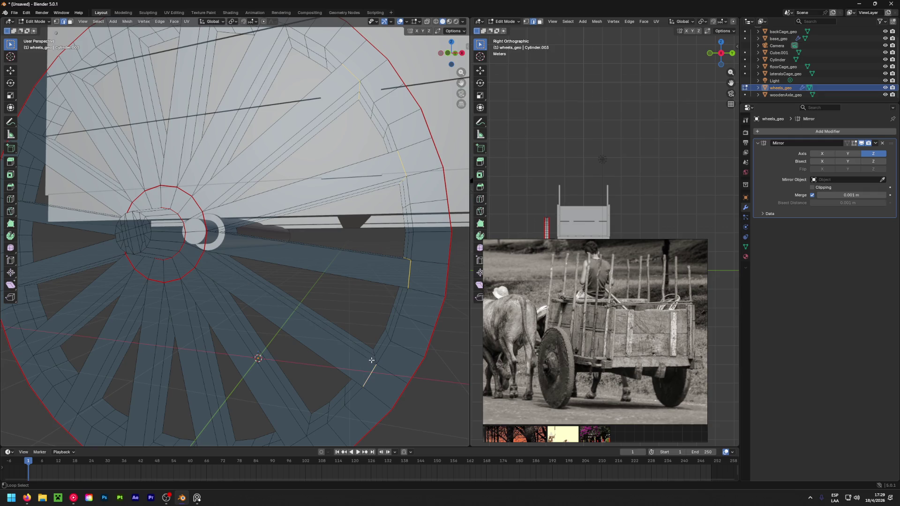
Add more rim edges to the selection, dropping an unwanted rim segment.
middle_click_drag(375, 359, 305, 398)
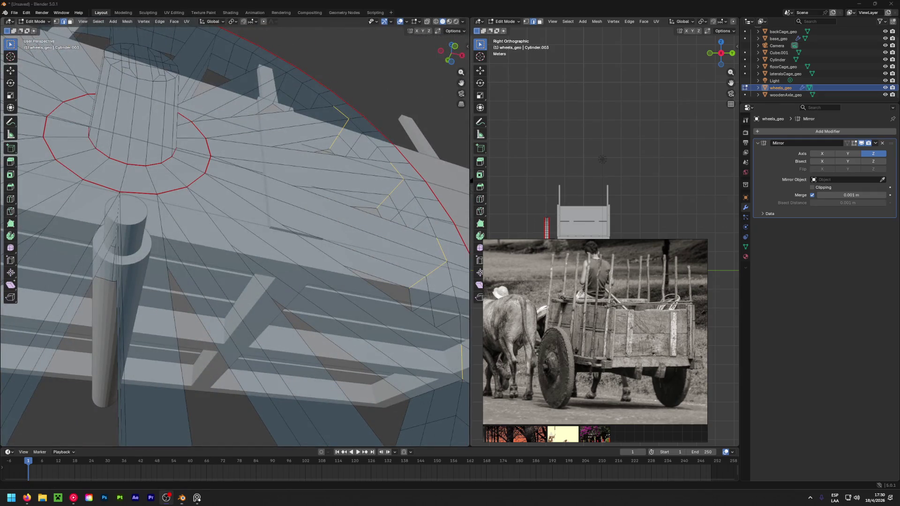
middle_click_drag(254, 321, 375, 356)
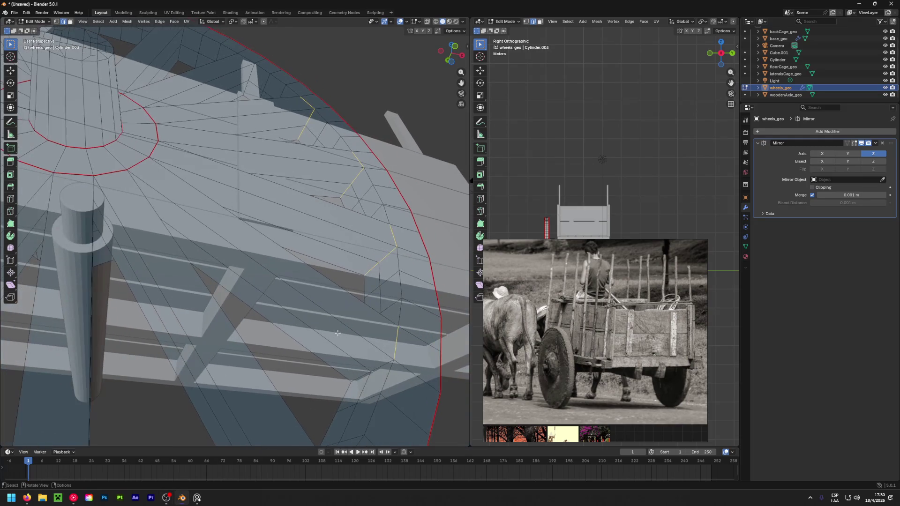
mouse_move(381, 412)
middle_mouse_down()
mouse_move(266, 439)
mouse_move(291, 349)
mouse_move(303, 347)
mouse_move(282, 388)
mouse_move(310, 395)
mouse_move(291, 413)
mouse_move(221, 388)
mouse_move(323, 343)
mouse_move(305, 367)
mouse_move(333, 373)
mouse_move(366, 303)
middle_mouse_up()
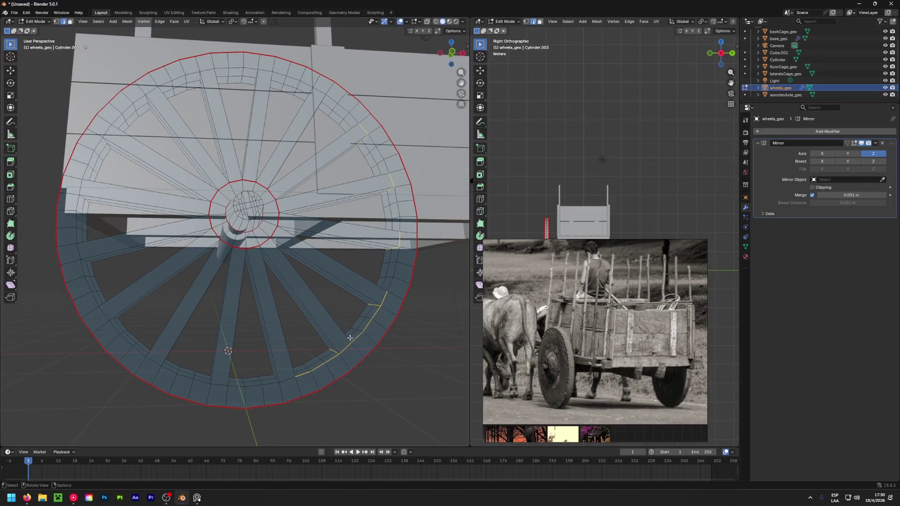
scroll(394, 291, "up", 3)
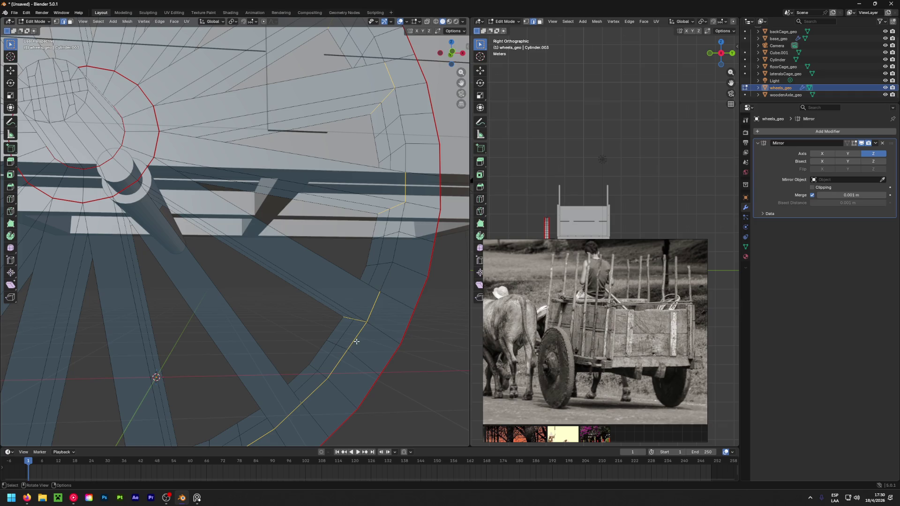
left_click(337, 362, "alt")
scroll(337, 363, "down", 2)
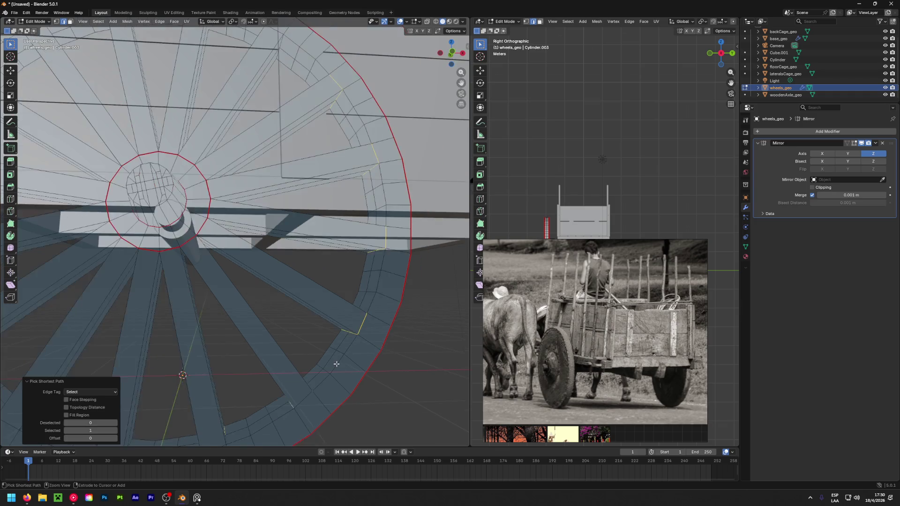
key("ctrl+z")
left_click(350, 349, "shift")
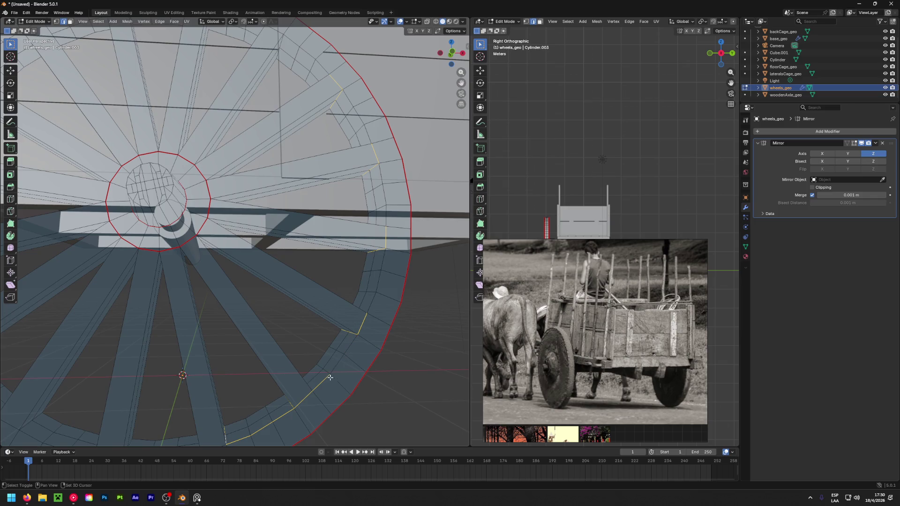
Orbit around to another rim joint and add only its short crossing edge.
mouse_move(331, 377)
middle_mouse_down("shift")
mouse_move(345, 338)
mouse_move(266, 362)
middle_mouse_up("shift")
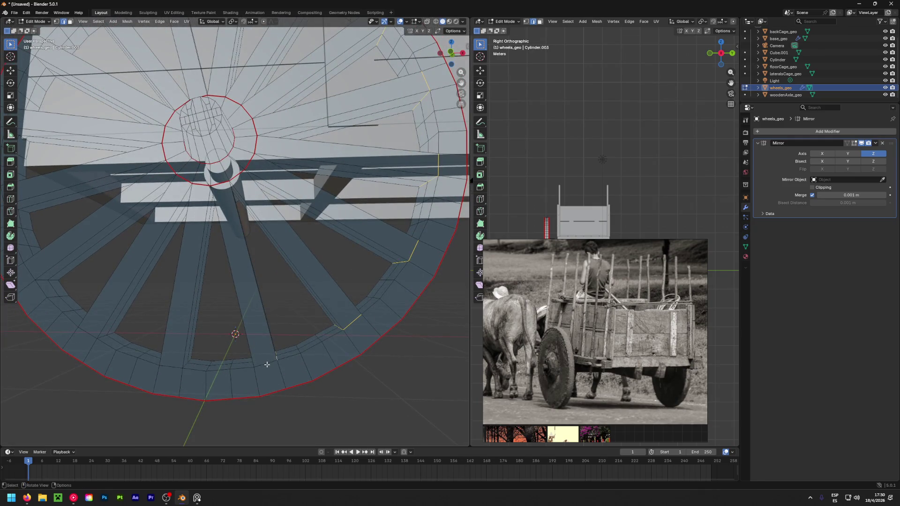
scroll(265, 364, "up", 4)
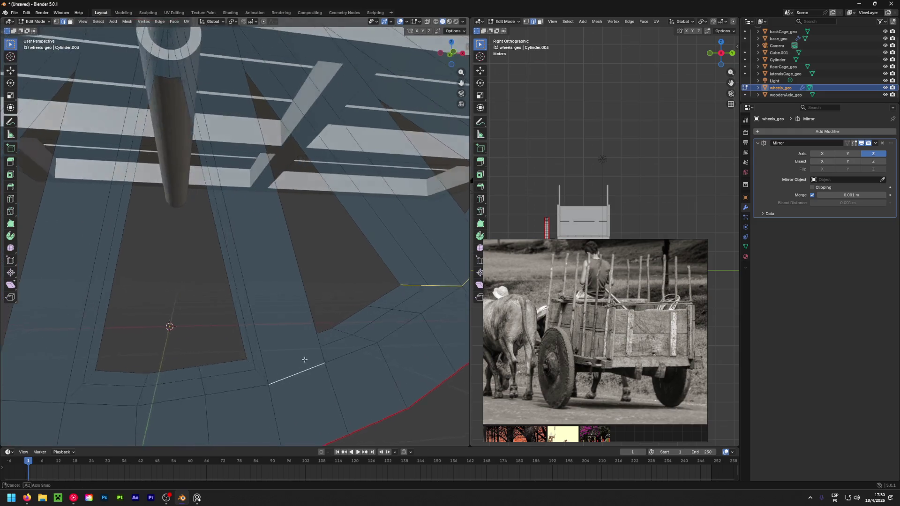
scroll(262, 363, "down", 3)
scroll(224, 402, "down", 2)
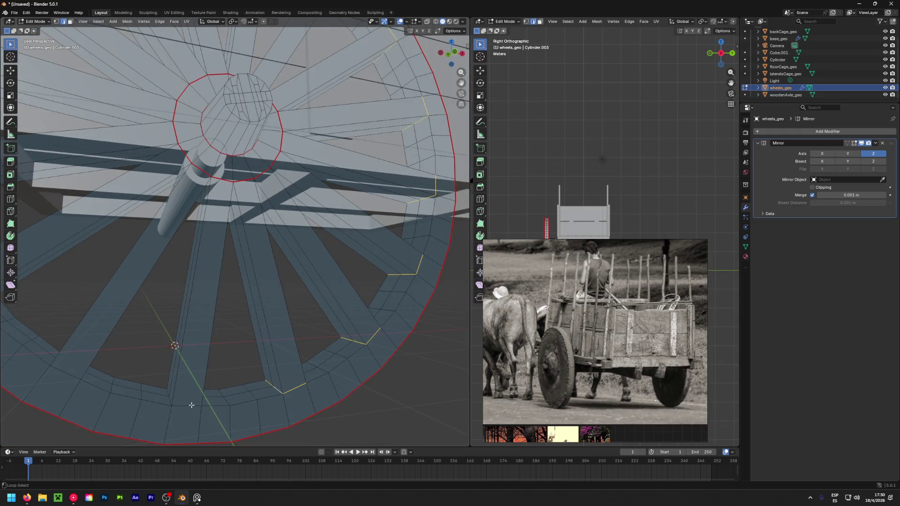
mouse_move(188, 406)
middle_mouse_down()
mouse_move(183, 419)
mouse_move(153, 398)
middle_mouse_up()
mouse_move(199, 377)
middle_mouse_down()
mouse_move(238, 435)
mouse_move(295, 426)
mouse_move(223, 391)
mouse_move(253, 360)
mouse_move(167, 361)
mouse_move(153, 322)
mouse_move(191, 308)
mouse_move(167, 309)
mouse_move(144, 357)
mouse_move(143, 339)
mouse_move(192, 319)
middle_mouse_up()
scroll(203, 310, "up", 3)
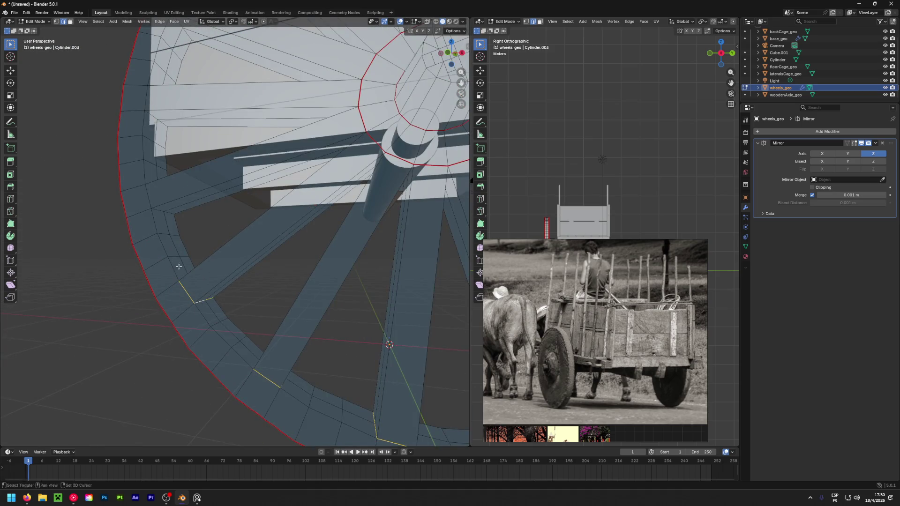
middle_click_drag(176, 265, 184, 347, "shift")
middle_click_drag(180, 315, 178, 325)
middle_click_drag(170, 291, 210, 354)
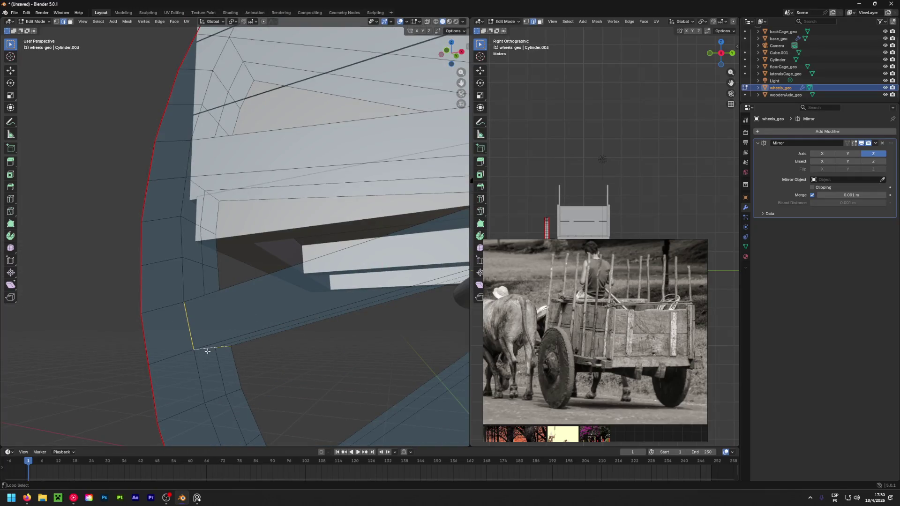
mouse_move(204, 266)
middle_mouse_down("shift")
mouse_move(223, 404)
mouse_move(233, 279)
middle_mouse_up("shift")
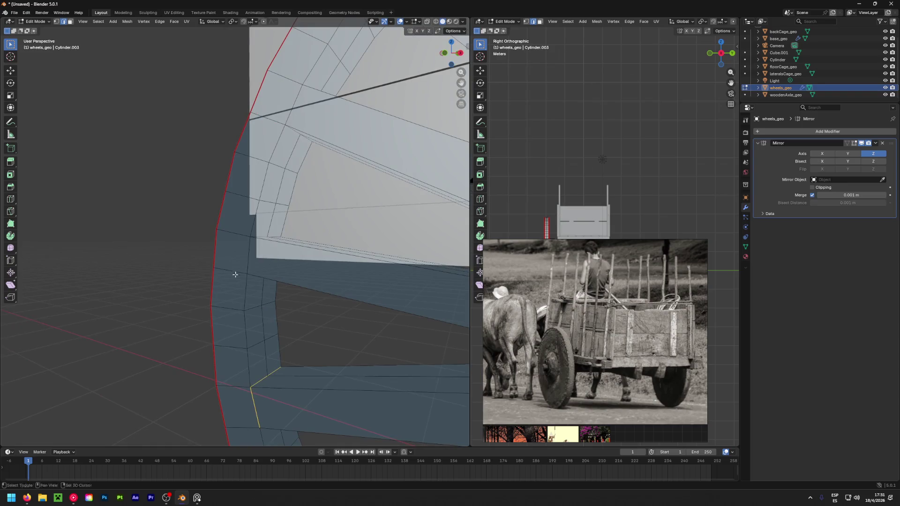
middle_click_drag(244, 339, 256, 303)
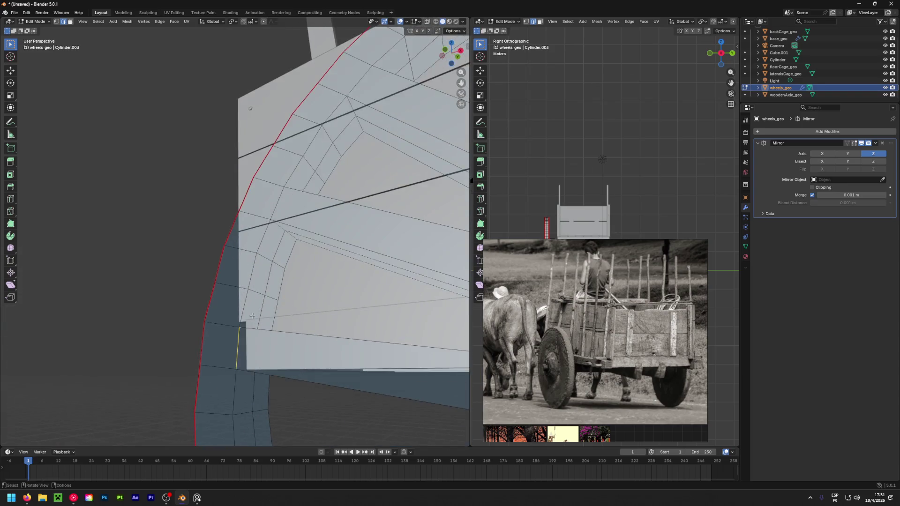
middle_click_drag(251, 392, 260, 271)
middle_click_drag(253, 227, 228, 399)
middle_click_drag(255, 263, 254, 258)
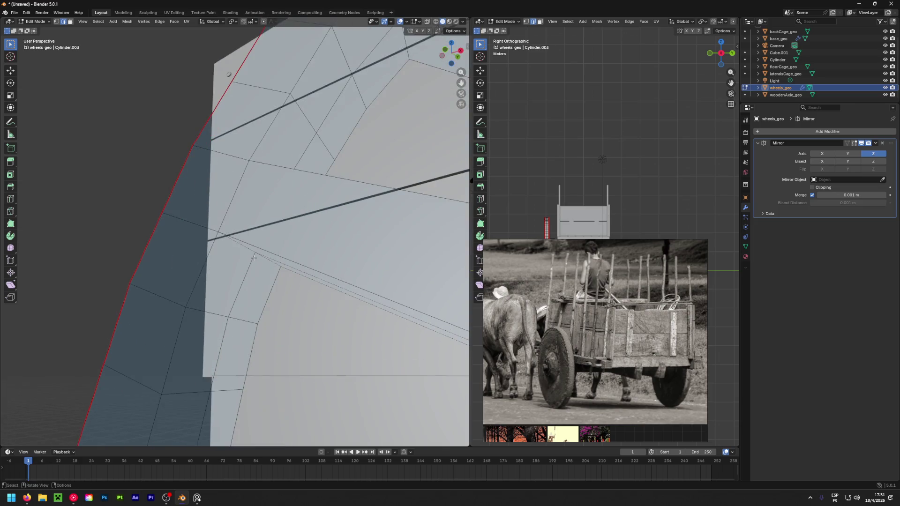
middle_click_drag(266, 188, 228, 305)
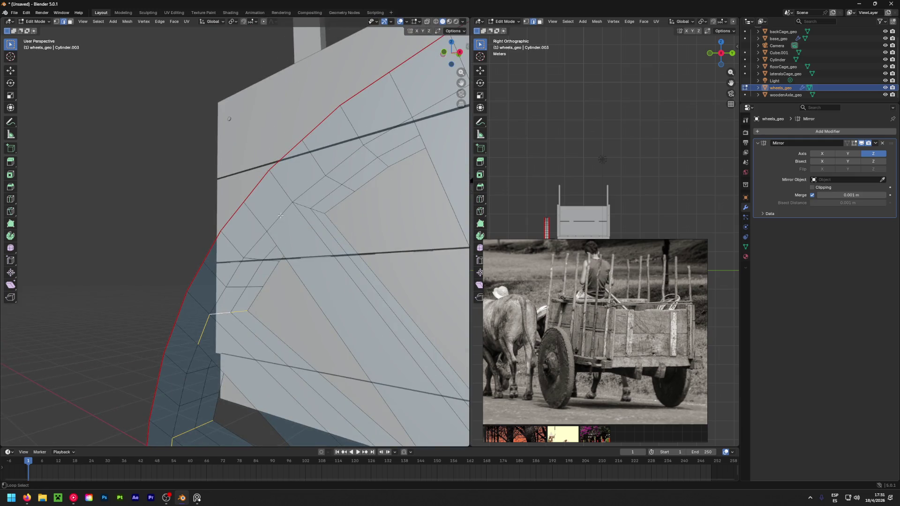
middle_click_drag(302, 205, 399, 214)
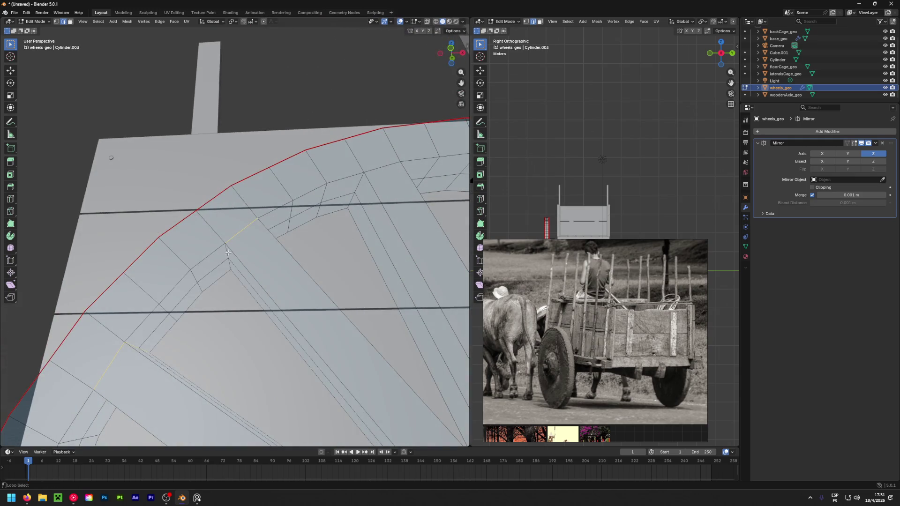
middle_click_drag(358, 189, 208, 284)
mouse_move(258, 261)
middle_mouse_down()
mouse_move(242, 273)
mouse_move(193, 253)
mouse_move(298, 298)
mouse_move(171, 269)
middle_mouse_up()
left_click(191, 247, "alt")
left_click(193, 246, "alt+shift")
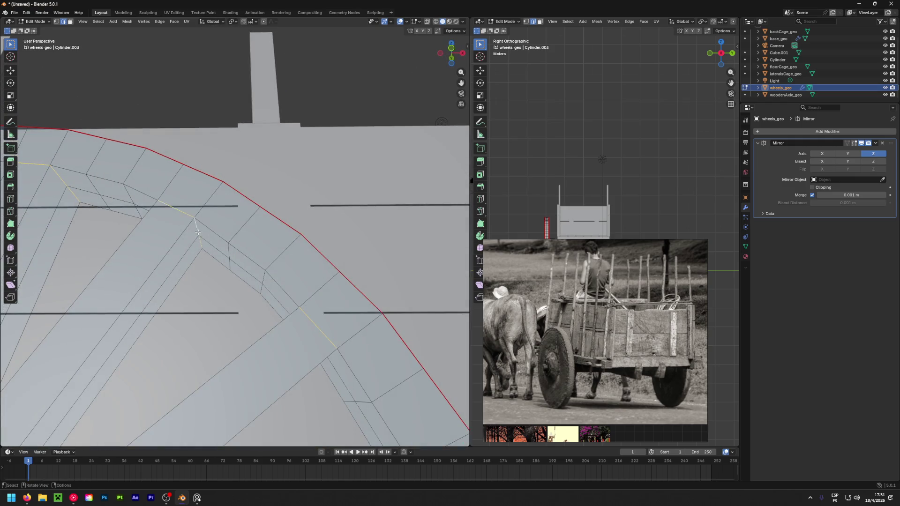
scroll(282, 347, "down", 10)
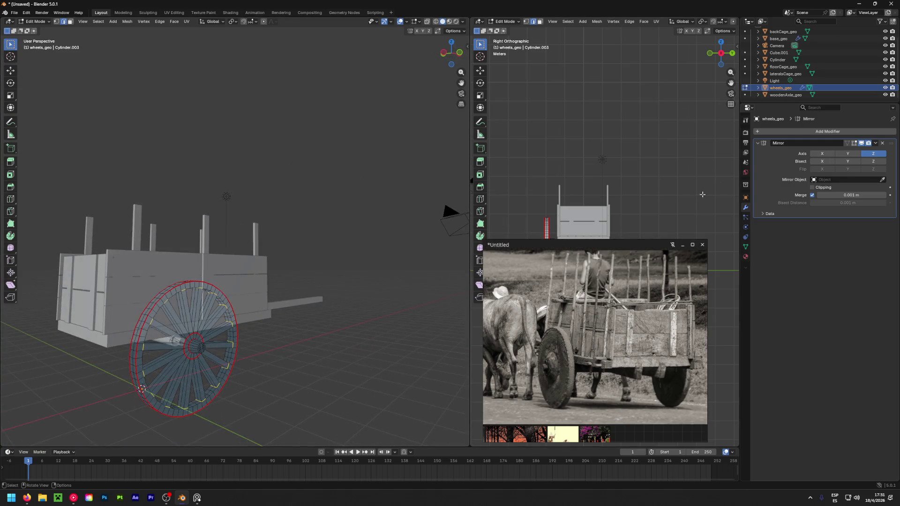
Hide the light, camera, floor and side cages in the Outliner.
left_click_drag(885, 80, 888, 47)
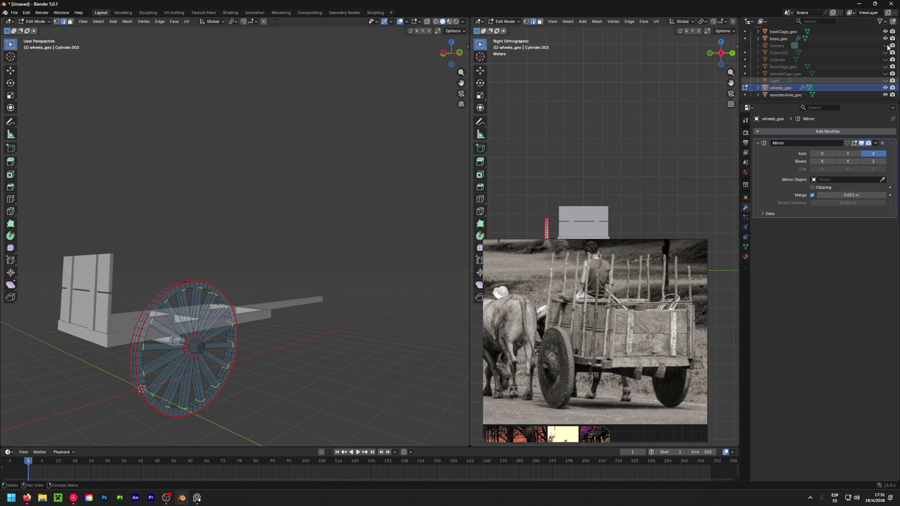
mouse_move(263, 262)
middle_mouse_down()
mouse_move(221, 229)
mouse_move(431, 341)
mouse_move(206, 316)
middle_mouse_up()
scroll(206, 316, "up", 5)
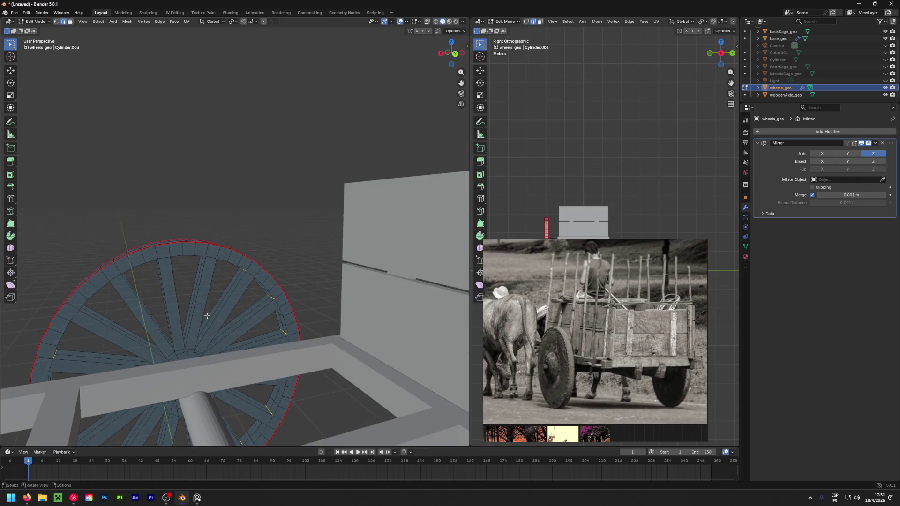
scroll(214, 300, "up", 2)
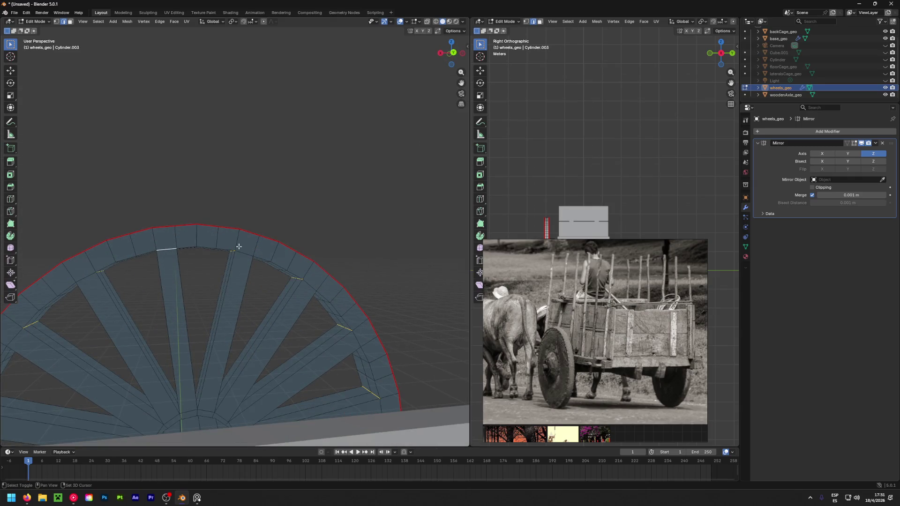
Add the remaining short rim edges at the spoke joints to the selection.
left_click(351, 331, "shift")
middle_click_drag(382, 409, 346, 260)
left_click(329, 259, "shift")
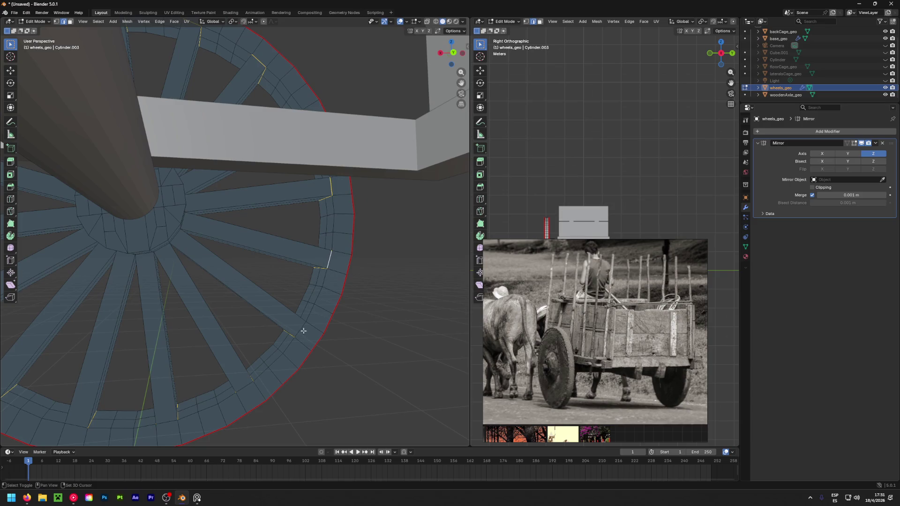
mouse_move(149, 428)
middle_mouse_down()
mouse_move(199, 343)
mouse_move(183, 314)
middle_mouse_up()
mouse_move(165, 240)
middle_mouse_down()
mouse_move(201, 245)
mouse_move(215, 355)
mouse_move(204, 353)
mouse_move(281, 263)
mouse_move(253, 300)
mouse_move(223, 275)
mouse_move(330, 207)
middle_mouse_up()
key("ctrl+e")
Mark the selected rim edges as UV seams.
left_click(316, 206)
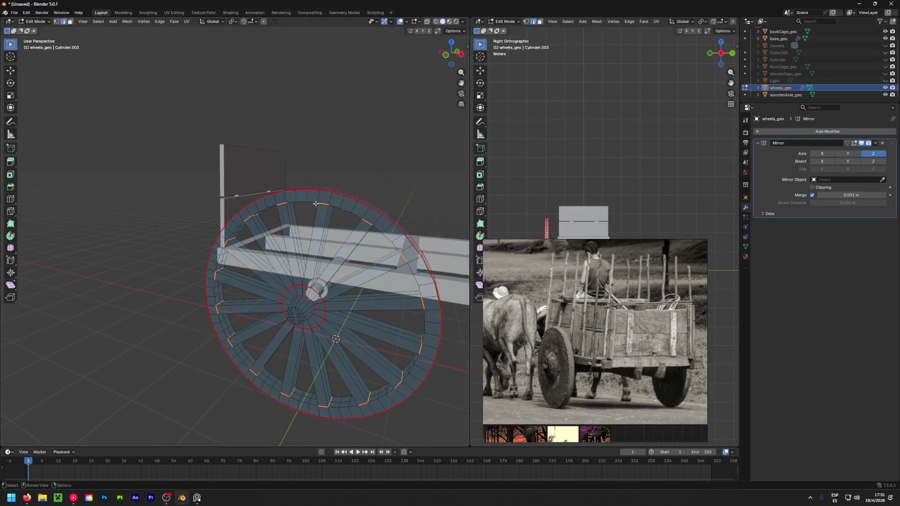
mouse_move(155, 176)
middle_mouse_down()
mouse_move(388, 255)
mouse_move(265, 242)
middle_mouse_up()
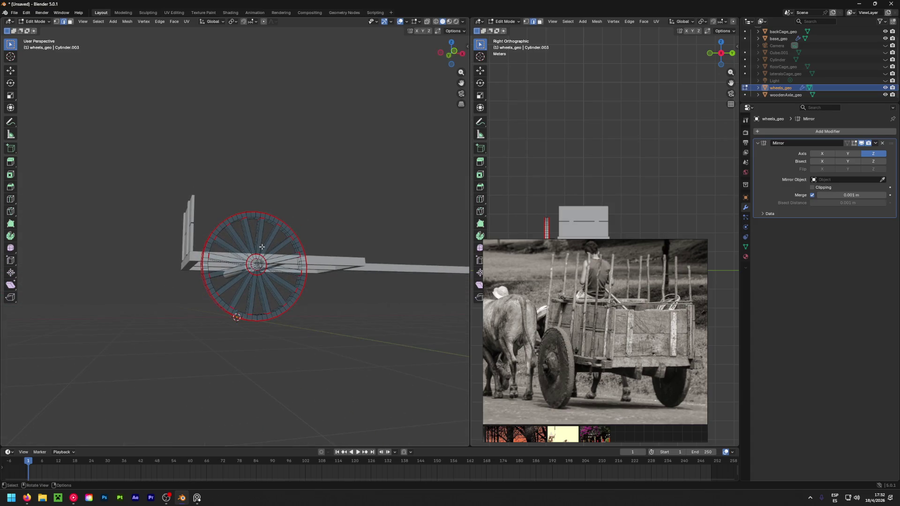
scroll(244, 254, "up", 5)
middle_click_drag(242, 320, 253, 298)
scroll(251, 307, "up", 6)
Select a hub edge while leaving out the edges running to the axle.
left_click(253, 298, "shift")
left_click(238, 312, "shift")
mouse_move(234, 310)
middle_mouse_down()
mouse_move(301, 221)
mouse_move(263, 319)
middle_mouse_up()
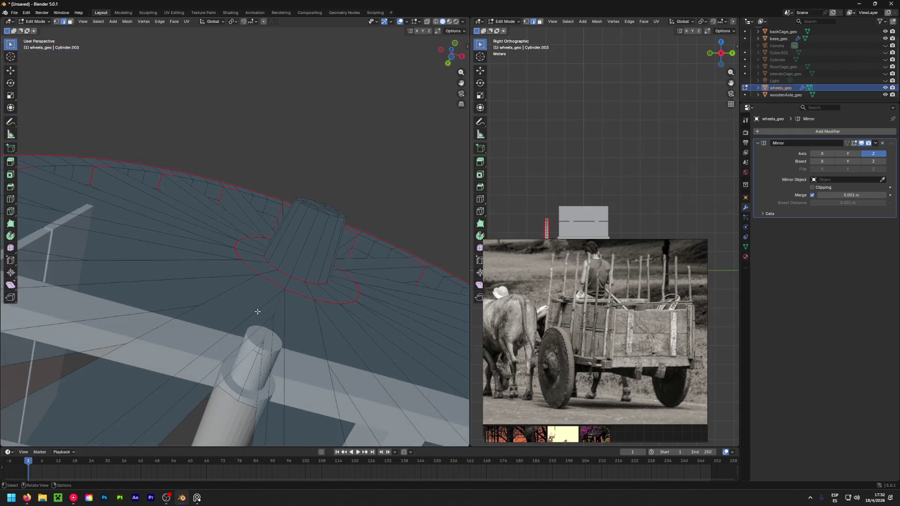
mouse_move(319, 345)
middle_mouse_down()
mouse_move(304, 292)
mouse_move(311, 291)
mouse_move(314, 262)
mouse_move(296, 243)
mouse_move(314, 257)
mouse_move(307, 273)
mouse_move(296, 256)
mouse_move(307, 265)
mouse_move(330, 241)
mouse_move(291, 294)
mouse_move(285, 253)
mouse_move(302, 233)
mouse_move(332, 318)
mouse_move(301, 275)
middle_mouse_up()
left_click(297, 275)
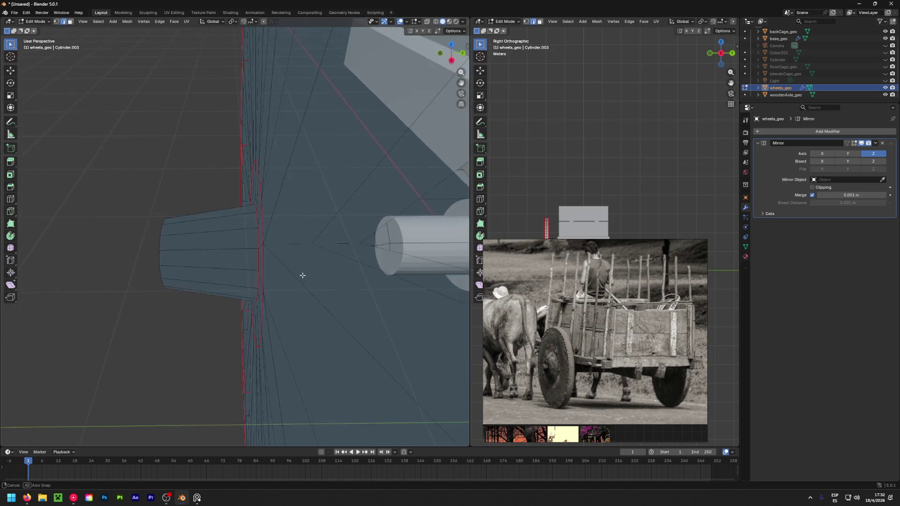
mouse_move(334, 240)
middle_mouse_down()
mouse_move(280, 203)
mouse_move(312, 312)
mouse_move(302, 241)
mouse_move(315, 296)
mouse_move(293, 240)
mouse_move(312, 281)
mouse_move(252, 255)
mouse_move(273, 235)
mouse_move(211, 225)
mouse_move(221, 215)
mouse_move(418, 342)
mouse_move(308, 239)
mouse_move(324, 332)
mouse_move(361, 278)
mouse_move(331, 271)
mouse_move(126, 140)
mouse_move(321, 311)
mouse_move(160, 134)
mouse_move(51, 256)
mouse_move(299, 328)
mouse_move(347, 228)
mouse_move(325, 241)
mouse_move(330, 220)
mouse_move(300, 237)
middle_mouse_up()
scroll(295, 327, "up", 3)
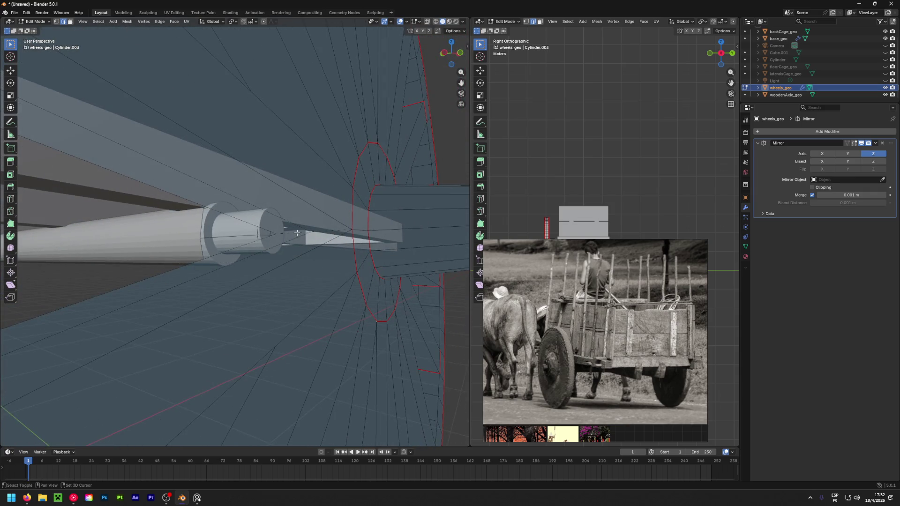
mouse_move(331, 231)
middle_mouse_down()
mouse_move(297, 210)
mouse_move(291, 243)
mouse_move(291, 230)
mouse_move(229, 214)
mouse_move(90, 215)
mouse_move(289, 310)
mouse_move(96, 320)
mouse_move(278, 315)
mouse_move(253, 270)
middle_mouse_up()
Mark the chosen hub edges as seams and view the unwrap in the UV Editing workspace.
key("ctrl+e")
left_click(273, 310)
scroll(253, 270, "up", 2)
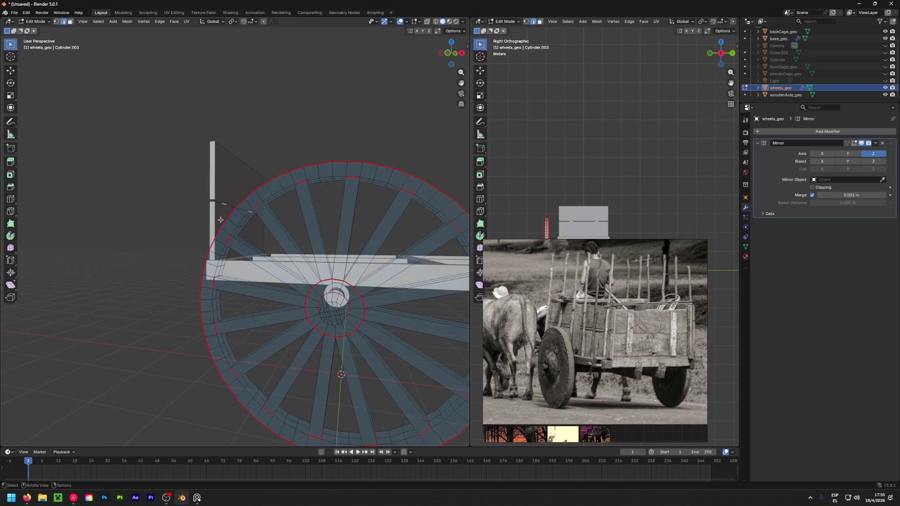
left_click(174, 12)
Select the whole wheel mesh and unwrap it into new UV islands.
scroll(258, 270, "down", 2)
key("a")
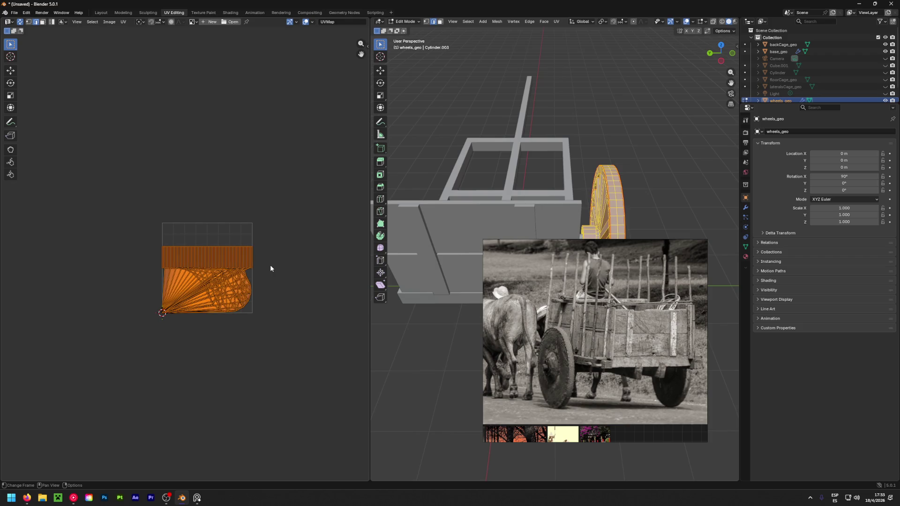
key("u")
left_click(270, 266)
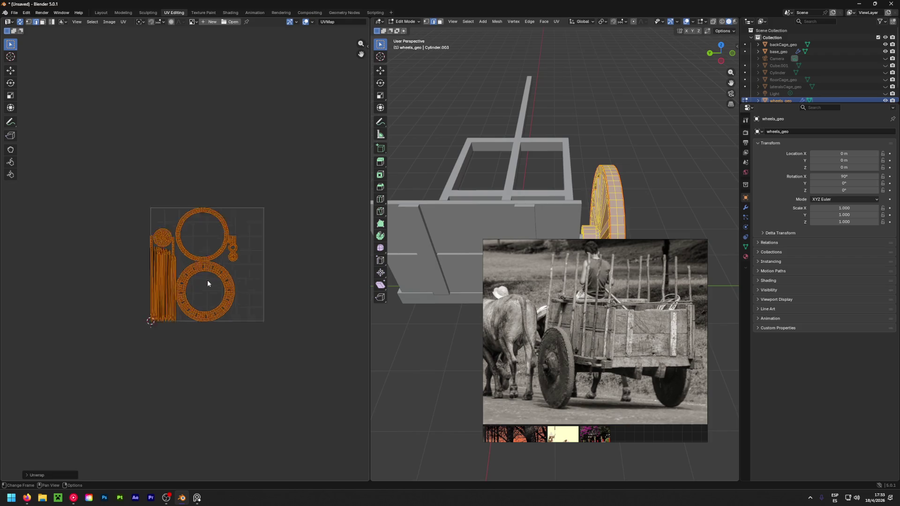
Select four faces of the small square UV island and compare them with a side view of the wheel.
scroll(208, 283, "up", 4)
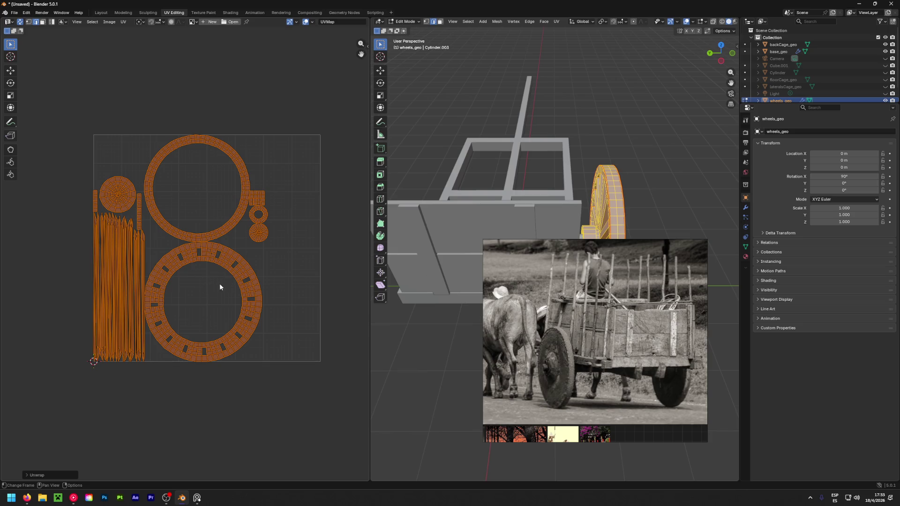
scroll(261, 212, "up", 3)
left_click(275, 181)
left_click_drag(275, 181, 250, 210)
mouse_move(563, 169)
middle_mouse_down()
mouse_move(629, 166)
mouse_move(680, 132)
mouse_move(642, 145)
middle_mouse_up()
scroll(629, 166, "up", 10)
scroll(277, 204, "down", 4)
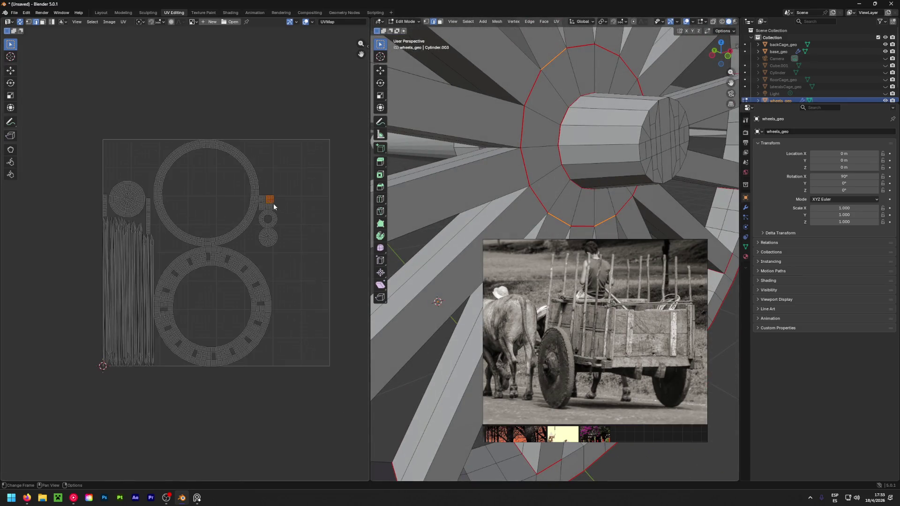
Loop-select the upper ring's inner edge loop, outer rim face loop and a three-face loop to match them to the wheel.
left_click(248, 215, "alt")
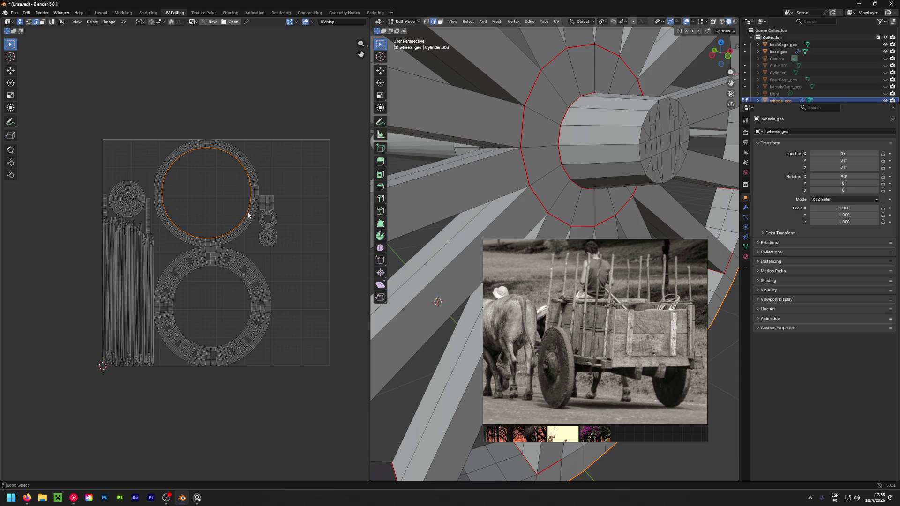
scroll(572, 172, "down", 6)
middle_click_drag(563, 187, 572, 171)
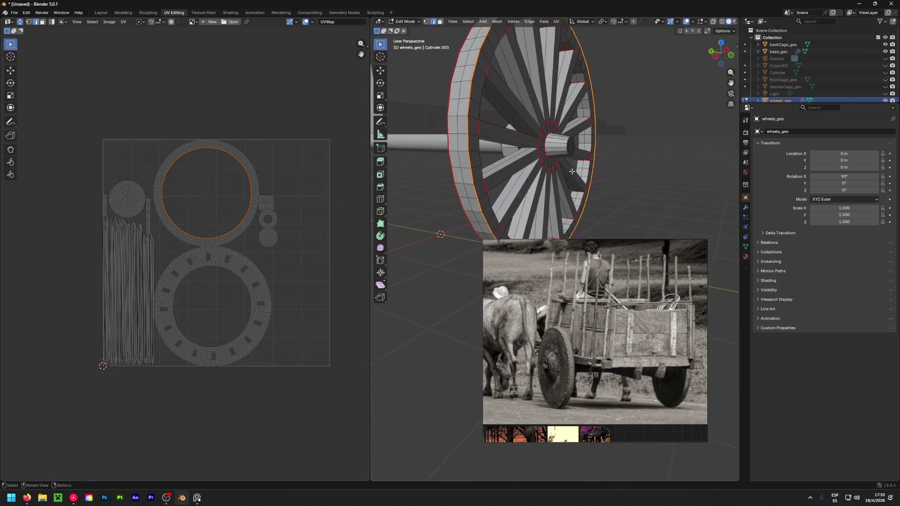
key("3")
left_click(252, 189, "alt")
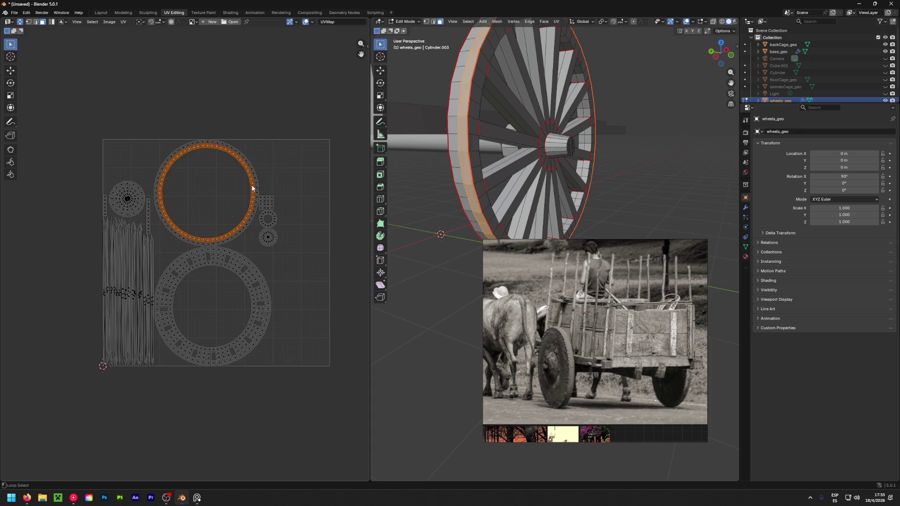
left_click(255, 181, "alt")
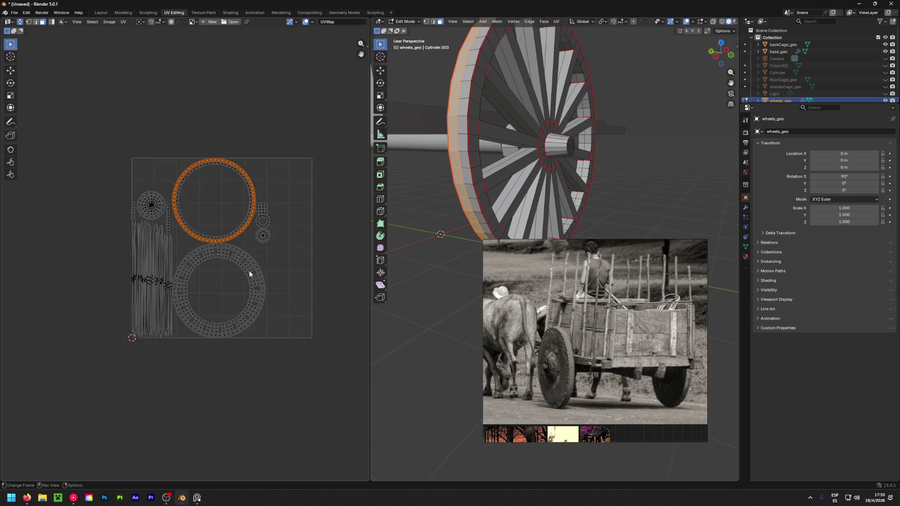
scroll(247, 249, "up", 3)
left_click(239, 243, "alt")
mouse_move(539, 141)
middle_mouse_down()
mouse_move(376, 141)
mouse_move(678, 64)
mouse_move(602, 140)
mouse_move(577, 140)
middle_mouse_up()
scroll(602, 140, "down", 5)
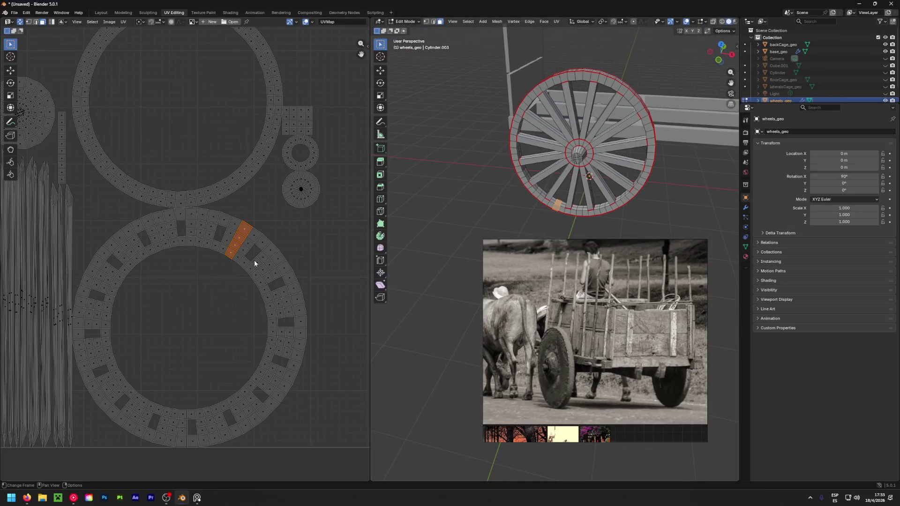
In edge mode, select a connected edge path around the middle of the lower UV ring.
mouse_move(581, 217)
middle_mouse_down()
mouse_move(525, 196)
mouse_move(541, 207)
mouse_move(535, 224)
mouse_move(547, 232)
middle_mouse_up()
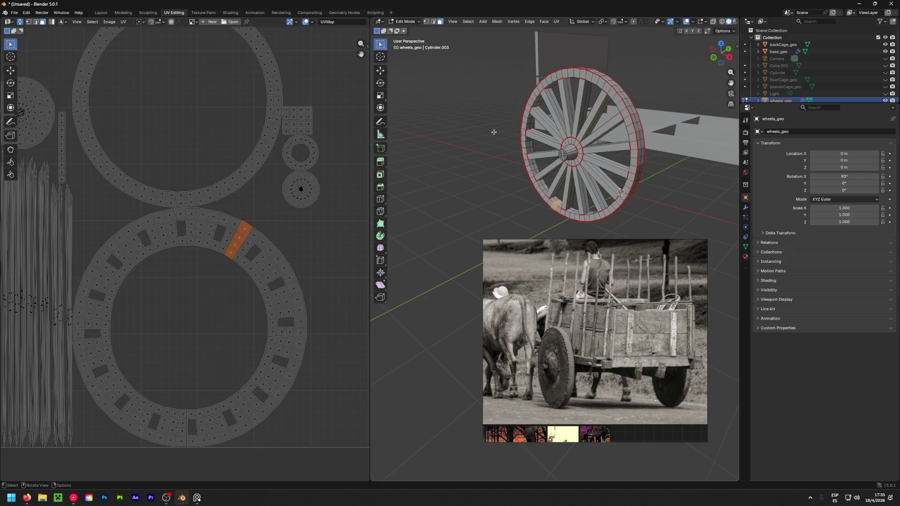
mouse_move(481, 125)
middle_mouse_down()
mouse_move(516, 140)
mouse_move(508, 156)
middle_mouse_up()
middle_click_drag(201, 307, 228, 288)
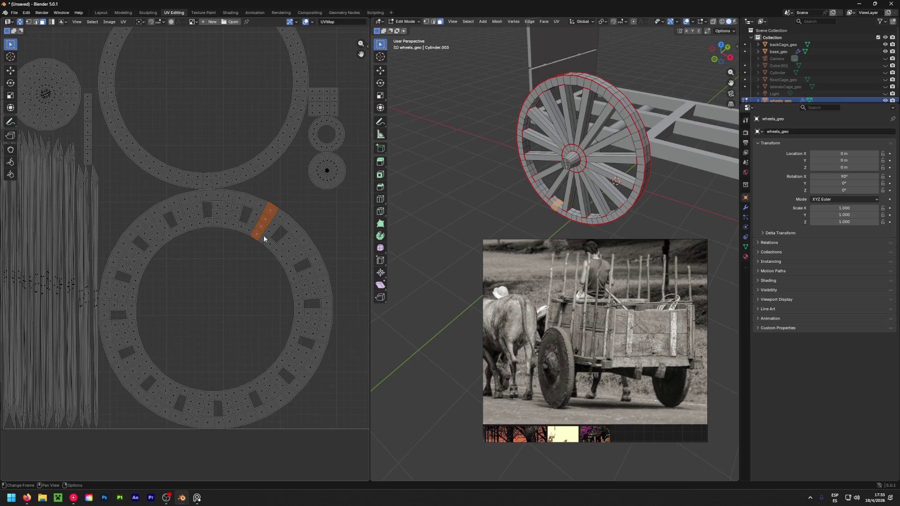
key("2")
left_click(269, 228)
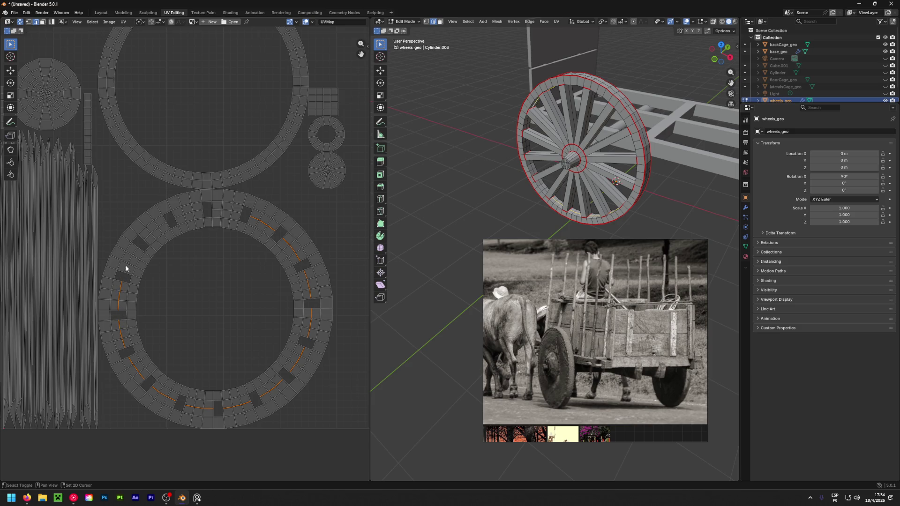
left_click(150, 238, "ctrl")
right_click(233, 213)
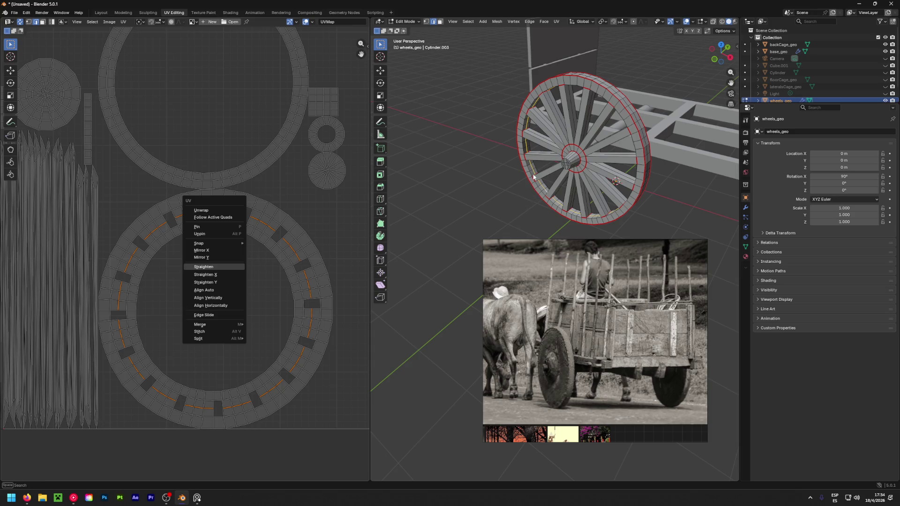
Mark the selected edge path as a seam and re-unwrap the whole wheel.
key("ctrl+e")
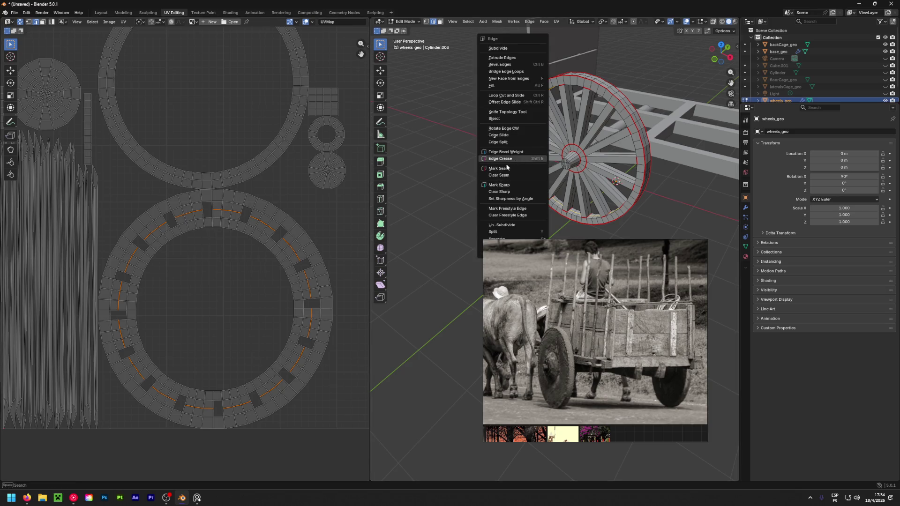
left_click(506, 170)
scroll(343, 211, "down", 3)
scroll(469, 186, "down", 3)
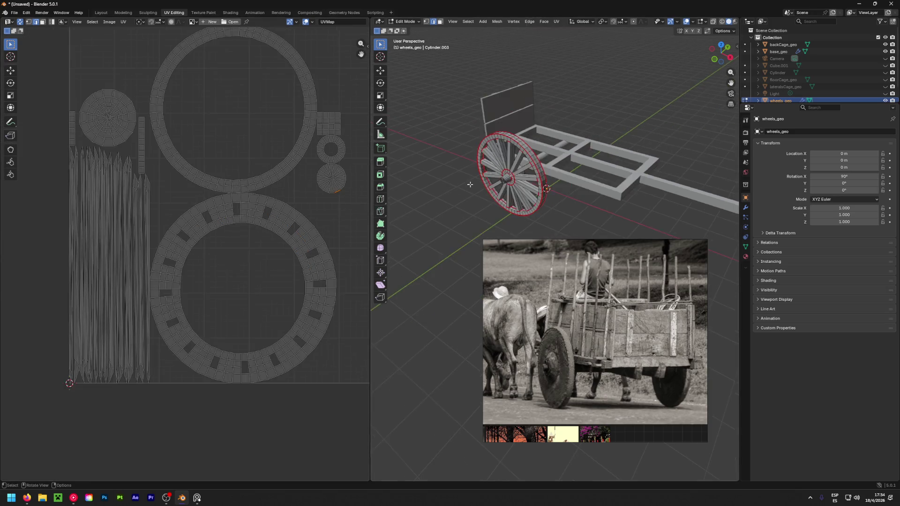
key("a")
key("u")
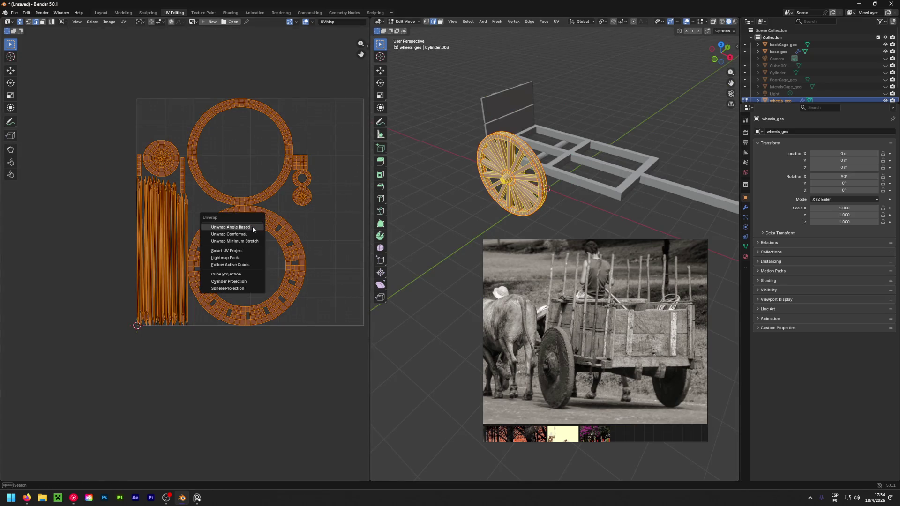
left_click(253, 227)
Box-select the top-left UV ring to inspect it, then deselect it.
left_click(253, 123)
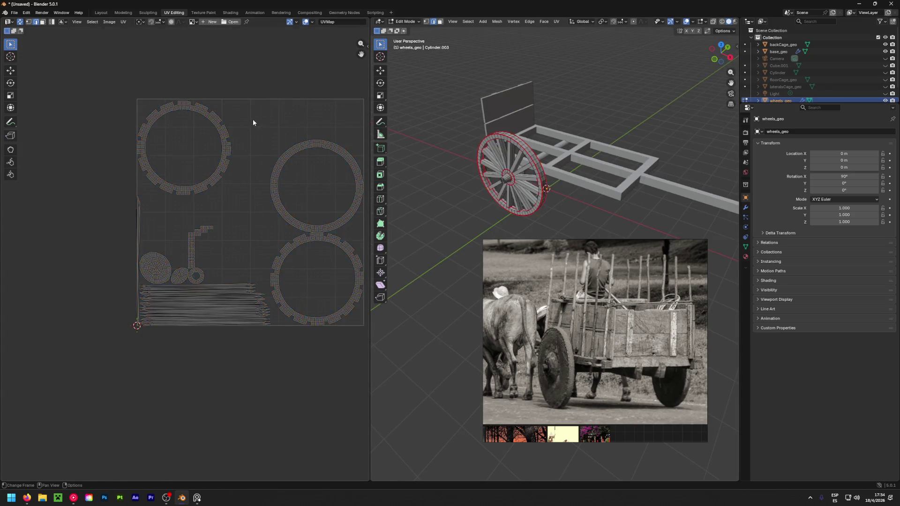
mouse_move(143, 191)
left_mouse_down()
mouse_move(254, 97)
mouse_move(259, 106)
left_mouse_up()
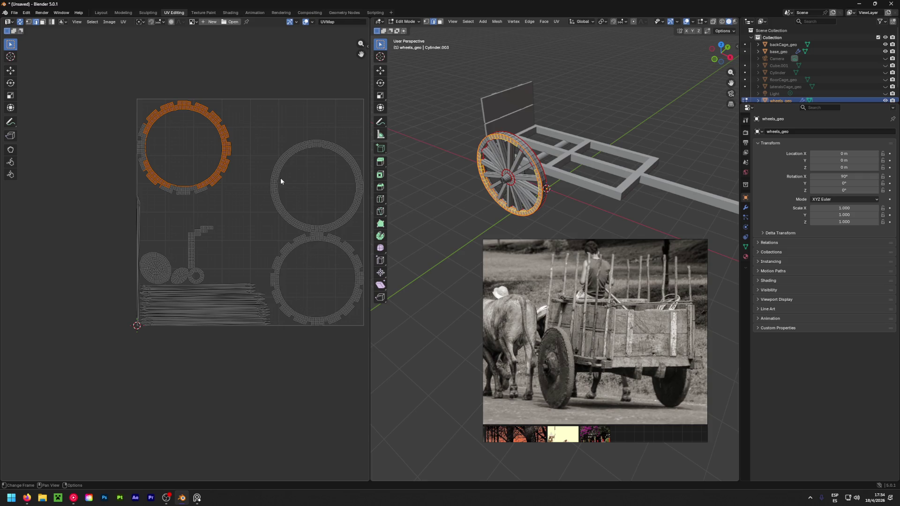
left_click(257, 154)
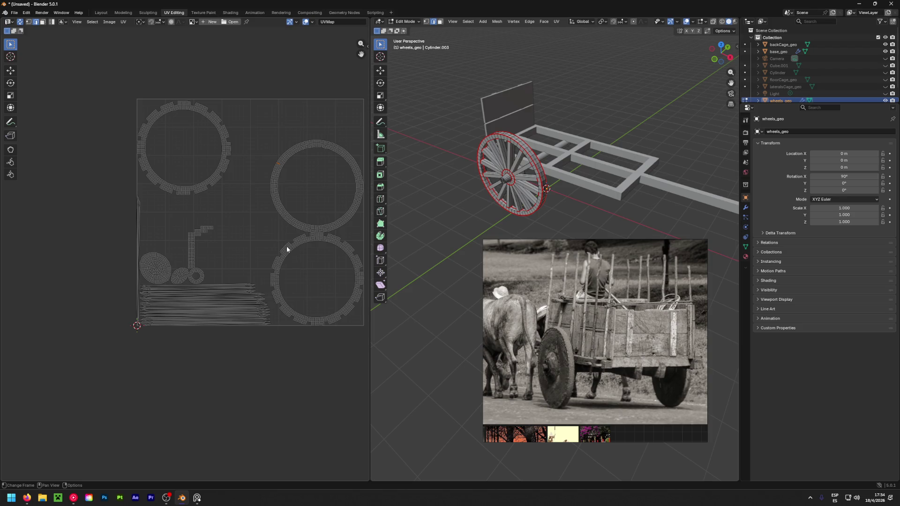
Circle-select the faces of the lower rim ring in the UV editor.
scroll(296, 258, "right", 3, "ctrl")
scroll(276, 241, "up", 2)
key("c")
mouse_move(257, 213)
left_mouse_down()
mouse_move(289, 201)
mouse_move(338, 215)
mouse_move(353, 277)
mouse_move(339, 317)
mouse_move(301, 334)
mouse_move(237, 324)
mouse_move(261, 330)
mouse_move(218, 272)
mouse_move(235, 218)
mouse_move(261, 203)
mouse_move(267, 209)
left_mouse_up()
key("3")
middle_click_drag(277, 246, 335, 293)
Move the rim ring island up toward the upper left of the UV square.
key("g")
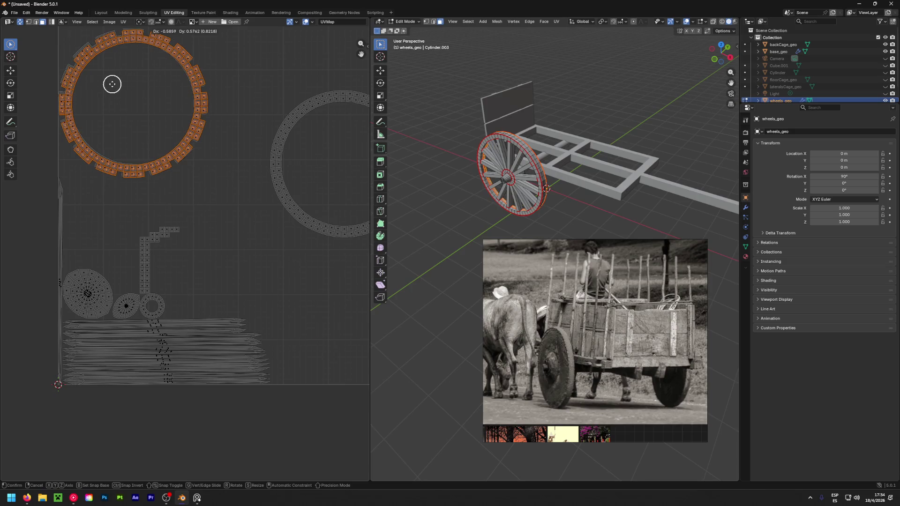
left_click(132, 105)
scroll(216, 162, "up", 3)
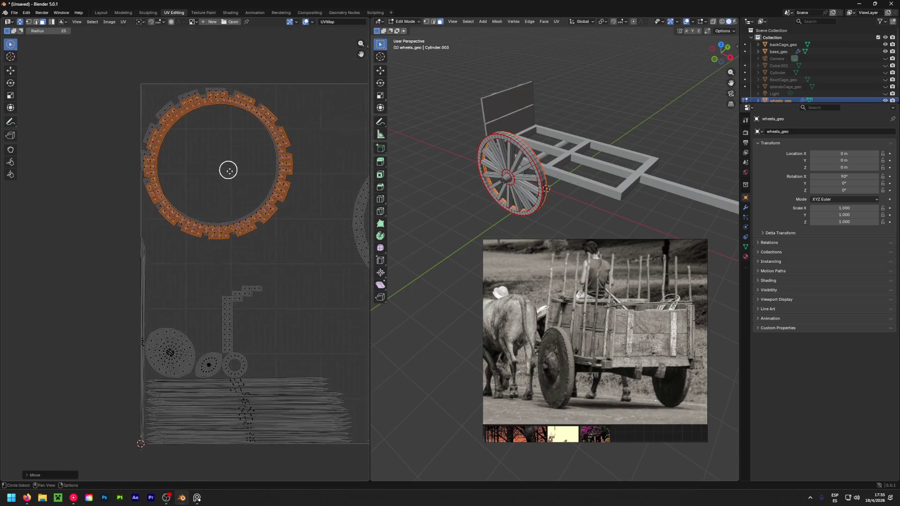
scroll(211, 160, "up", 1)
key("g")
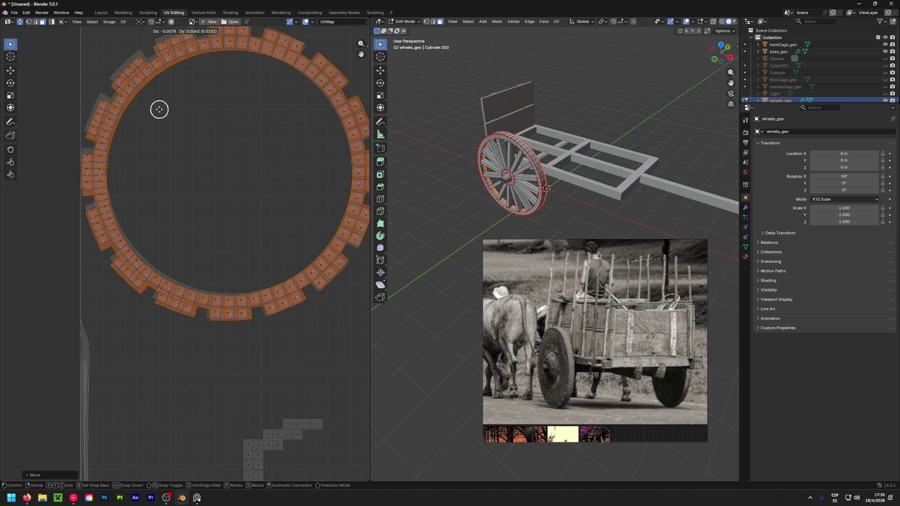
left_click(158, 111)
Rotate the rim ring twice and move it into a new position.
key("c")
key("Escape")
key("r")
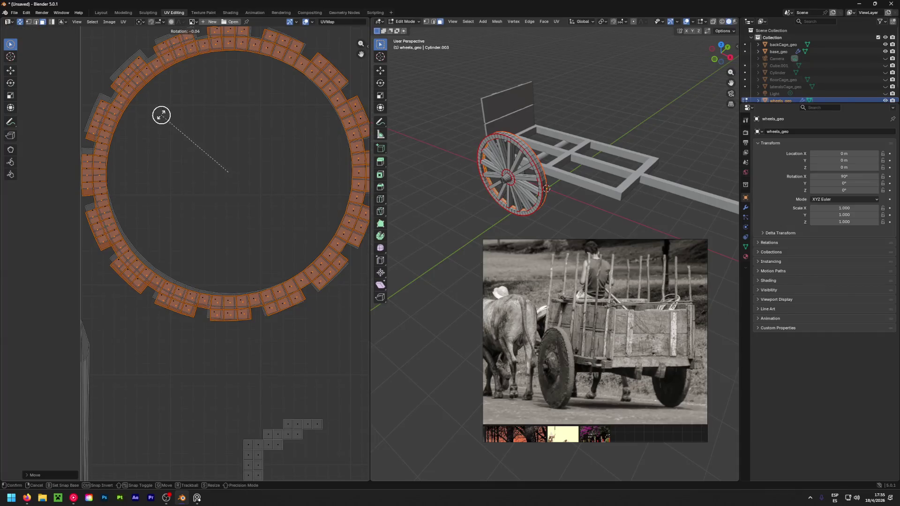
left_click(214, 110)
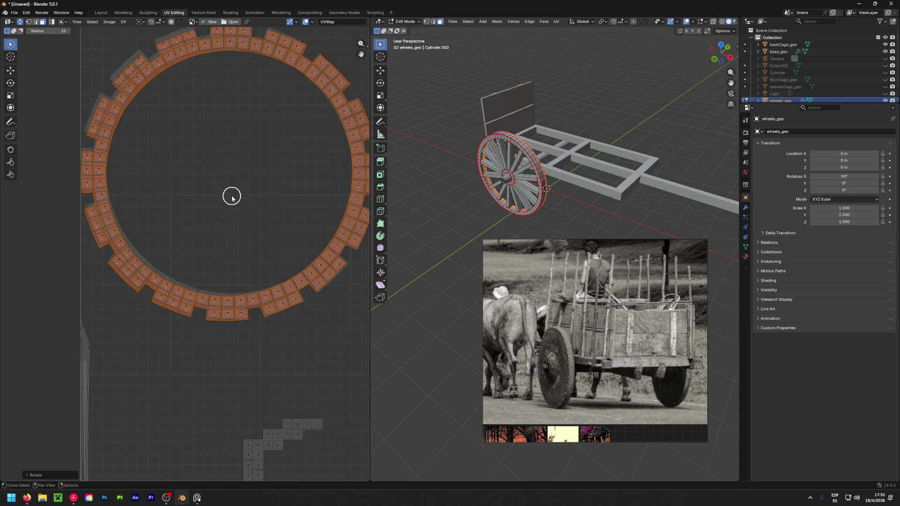
key("g")
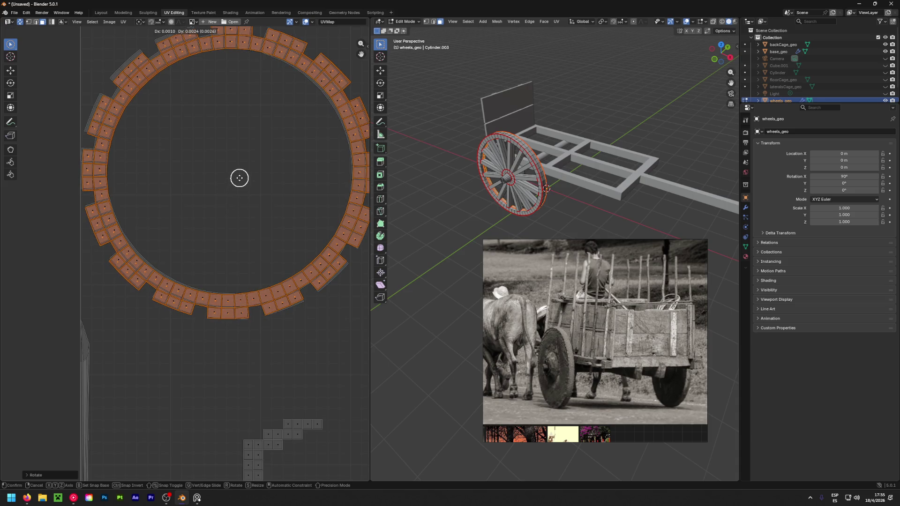
key("r")
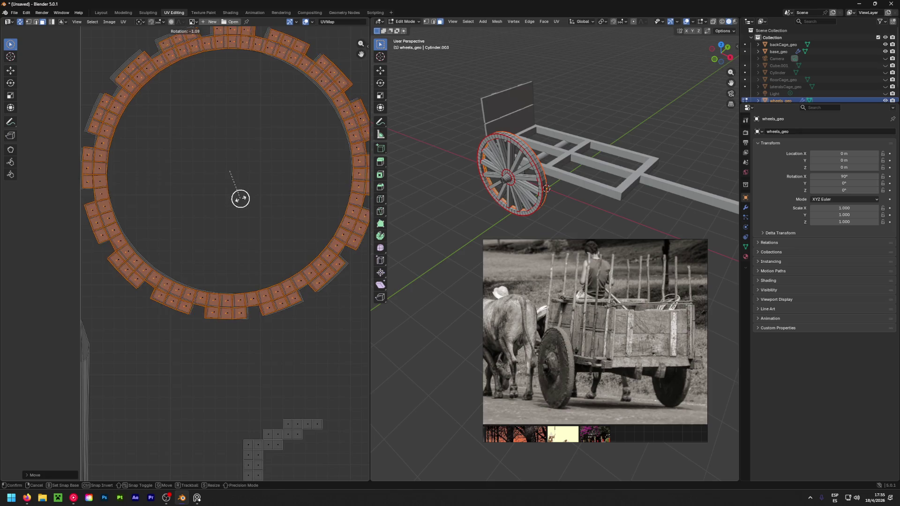
left_click(208, 227)
key("g")
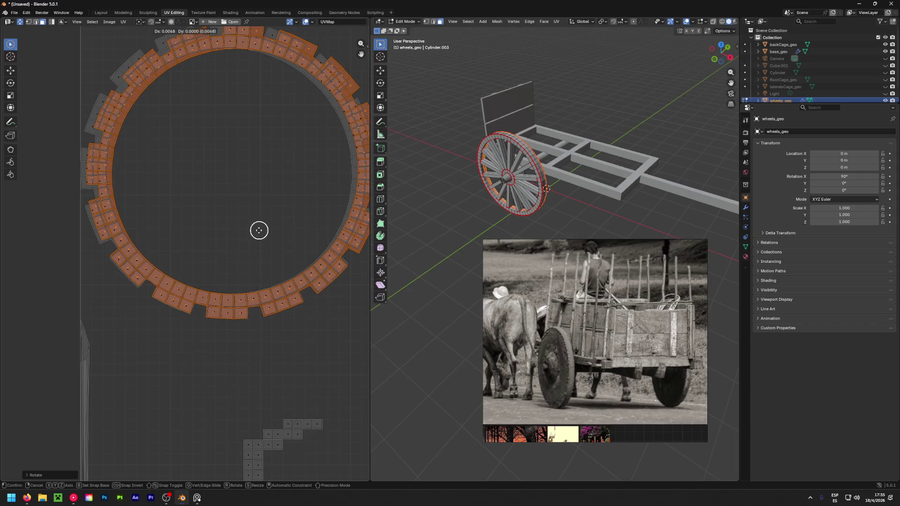
left_click(258, 231)
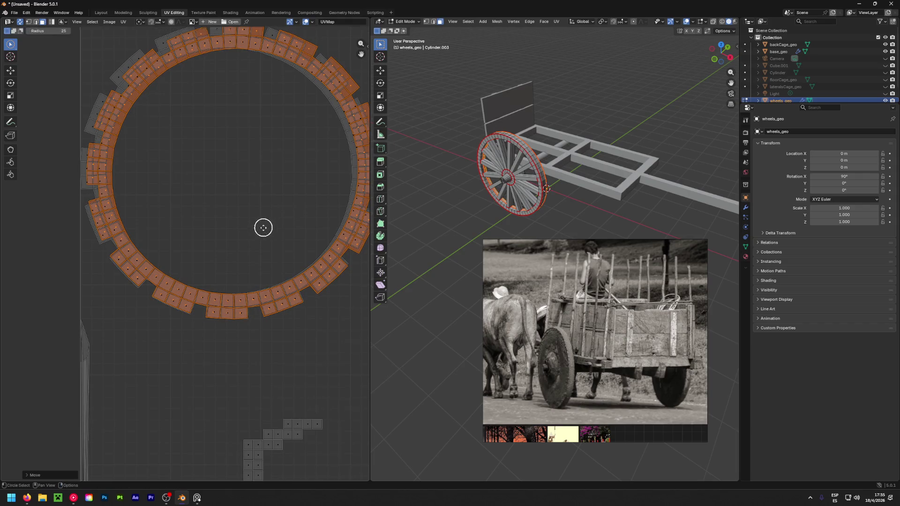
Scale the rim ring and nudge it sideways so it stacks over the other ring.
middle_click_drag(261, 227, 253, 270)
scroll(254, 271, "down", 4)
scroll(256, 274, "up", 2)
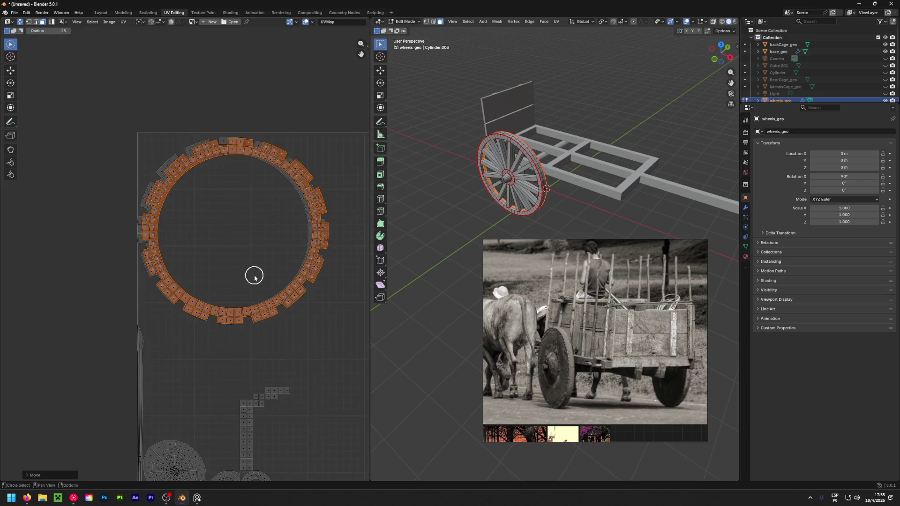
scroll(243, 269, "up", 1)
key("s")
left_click(249, 272)
key("g")
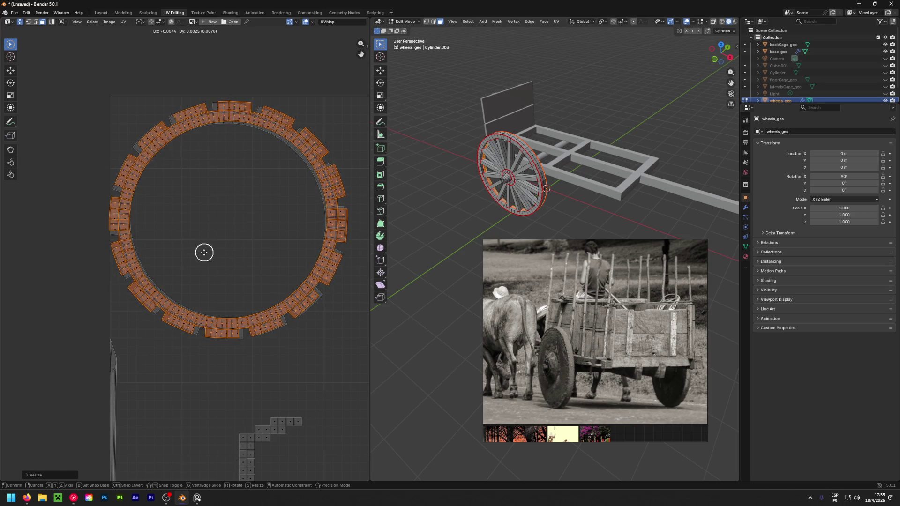
left_click(198, 263)
key("c")
scroll(198, 263, "down", 5)
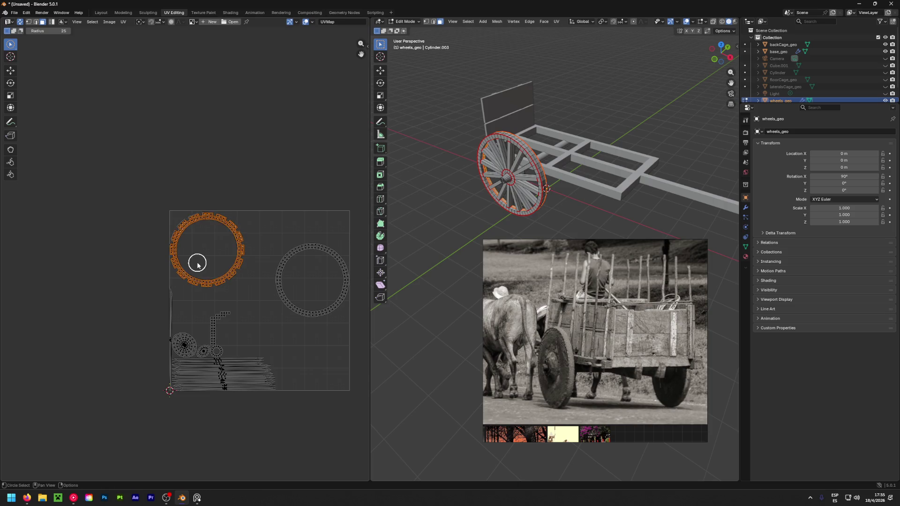
Shift the rim island to the lower right, then select the L-shaped column of UV faces.
key("ctrl+z")
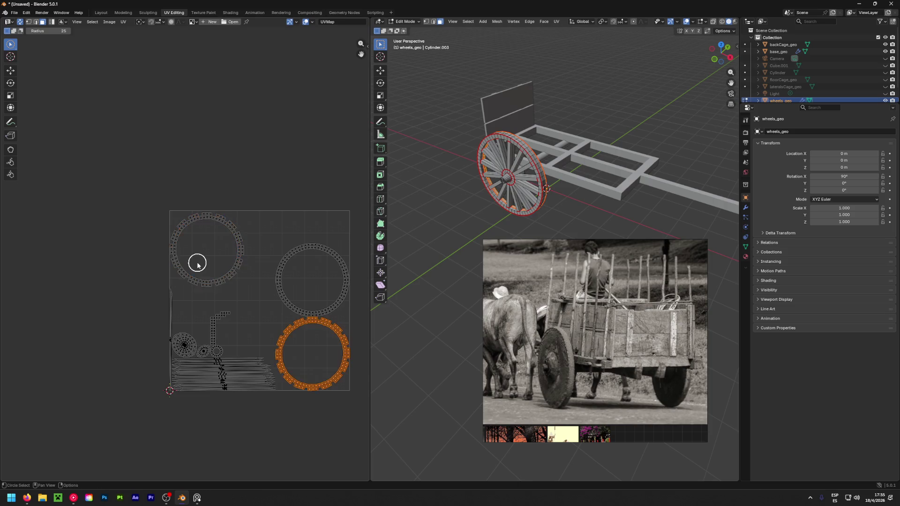
key("alt+a")
scroll(256, 328, "up", 6)
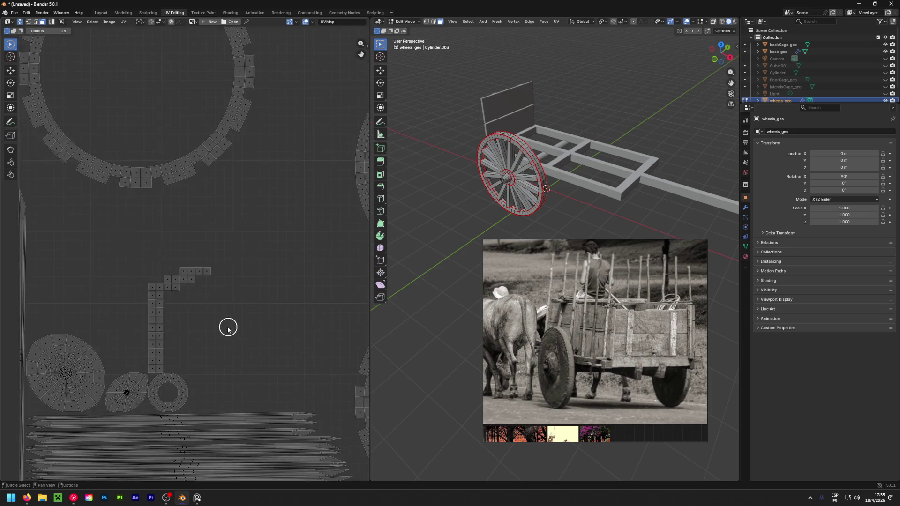
left_click(156, 363)
mouse_move(155, 364)
left_mouse_down()
mouse_move(151, 328)
mouse_move(181, 281)
mouse_move(151, 281)
mouse_move(162, 309)
left_mouse_up()
Turn on X-ray and orbit close around the hub to see the selected hub ring faces.
mouse_move(506, 178)
middle_mouse_down()
mouse_move(497, 174)
mouse_move(539, 141)
mouse_move(665, 76)
middle_mouse_up()
scroll(488, 171, "up", 6)
key("alt+z")
mouse_move(609, 103)
middle_mouse_down()
mouse_move(473, 153)
mouse_move(539, 145)
mouse_move(516, 94)
mouse_move(527, 150)
middle_mouse_up()
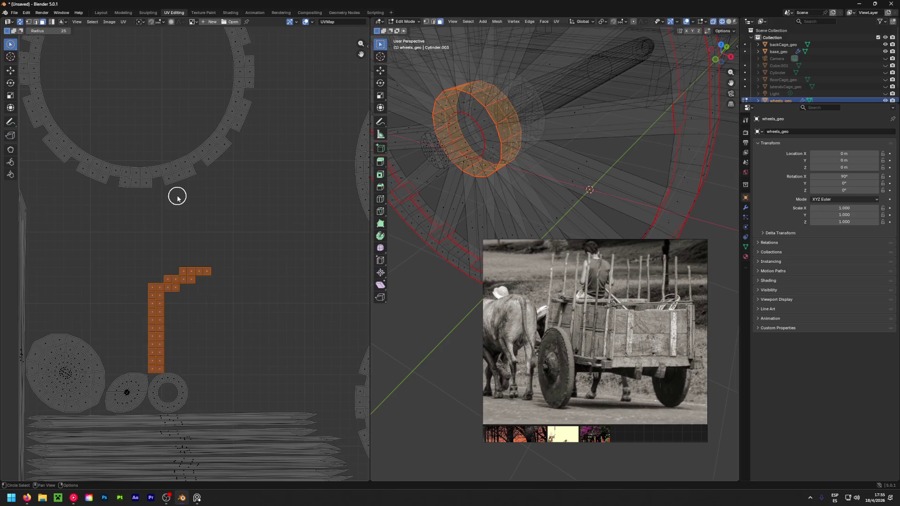
scroll(345, 182, "up", 1)
middle_click_drag(469, 159, 521, 141)
scroll(141, 260, "down", 2)
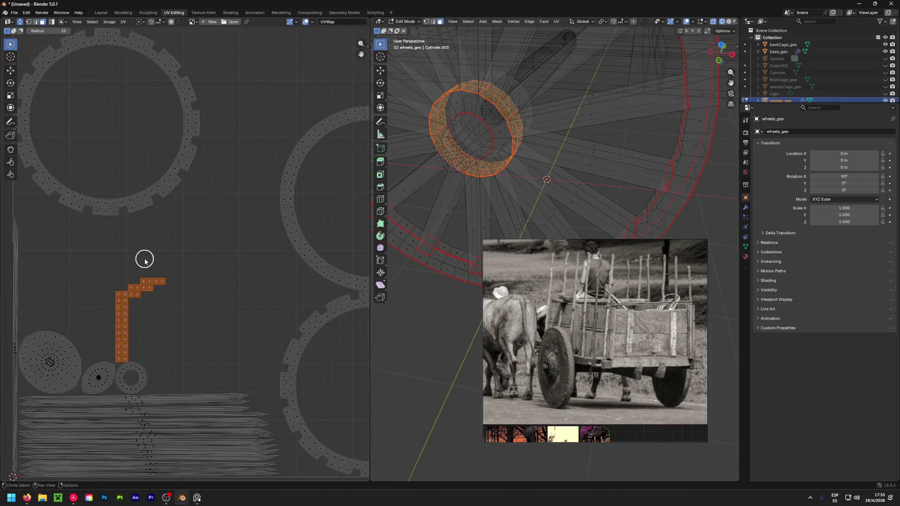
Delete the selected hub ring faces from the wheel mesh.
key("x")
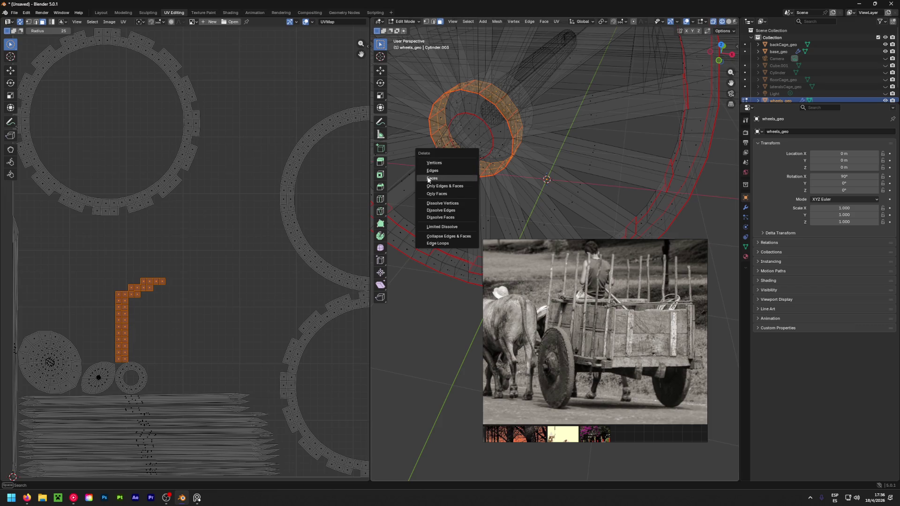
left_click(428, 178)
mouse_move(457, 161)
middle_mouse_down()
mouse_move(717, 154)
mouse_move(426, 208)
middle_mouse_up()
scroll(501, 122, "down", 5)
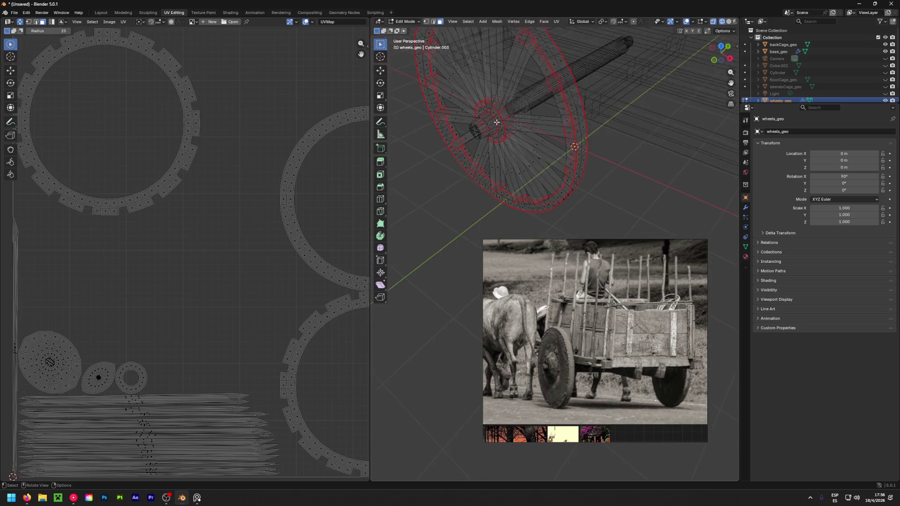
Re-unwrap the whole wheel and pack its UV islands to fill the square.
key("a")
key("u")
left_click(497, 121)
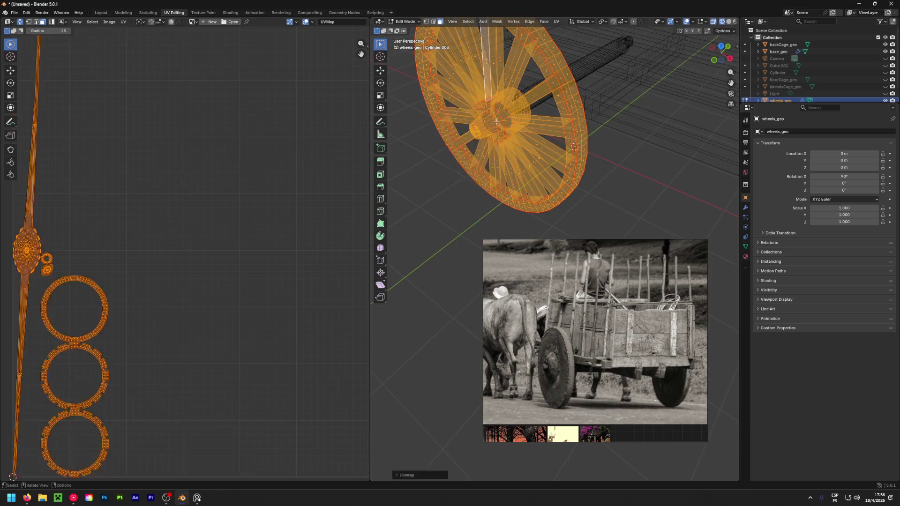
scroll(232, 233, "down", 5)
scroll(218, 240, "up", 2)
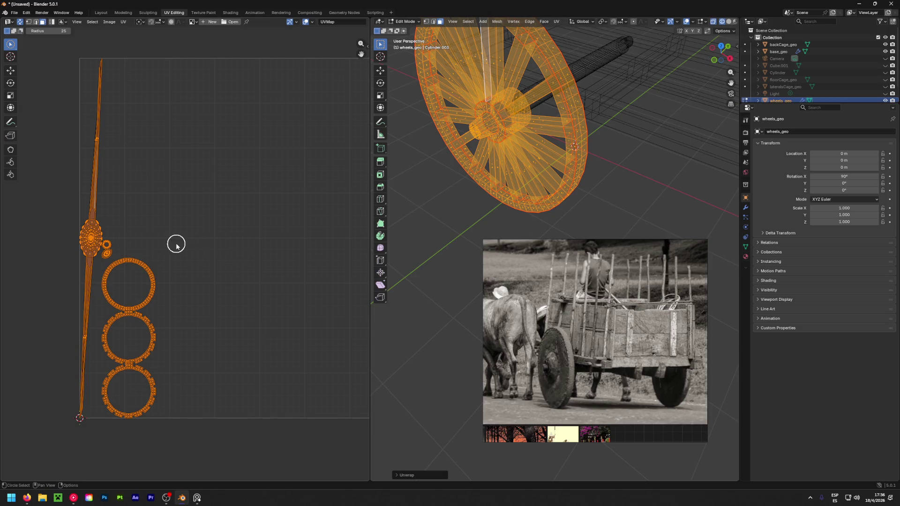
key("ctrl+p")
key("alt+a")
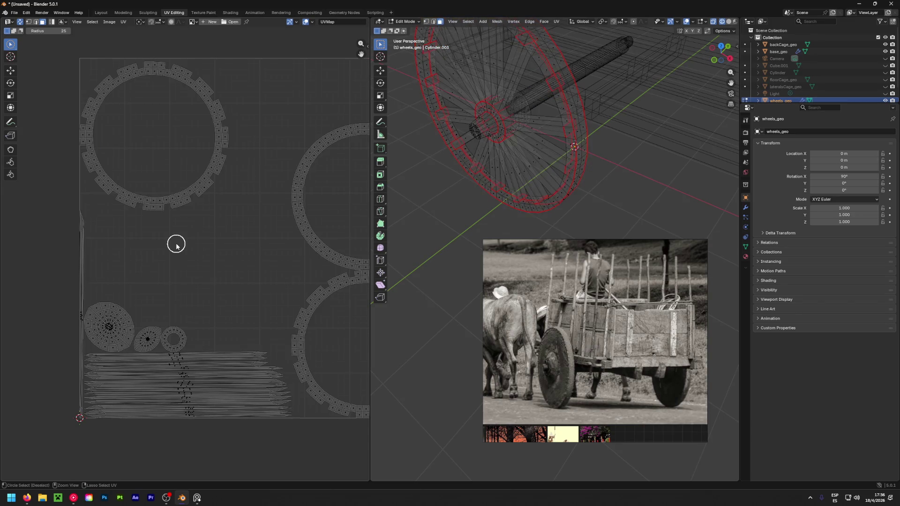
Select the large disc UV island and move it aside.
key("l")
key("alt+a")
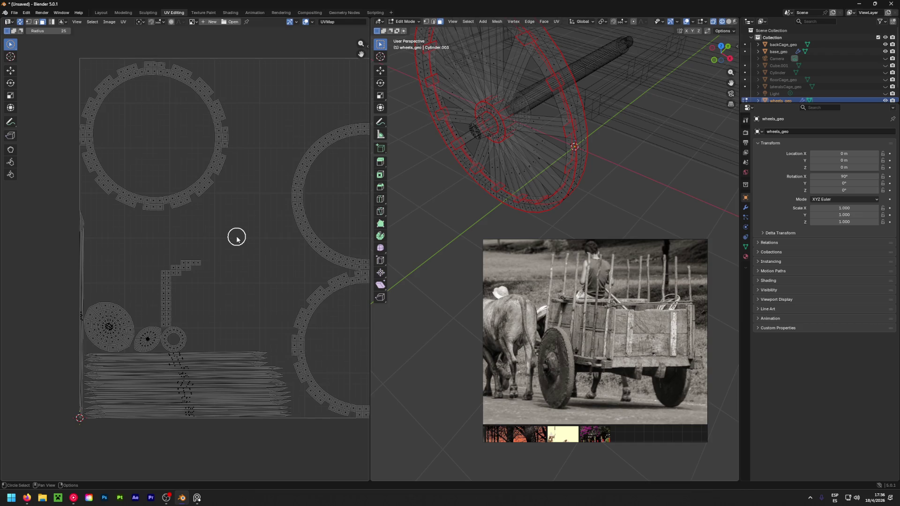
mouse_move(122, 318)
left_mouse_down()
mouse_move(106, 318)
mouse_move(112, 325)
left_mouse_up()
right_click(111, 325)
middle_click_drag(413, 141, 530, 104)
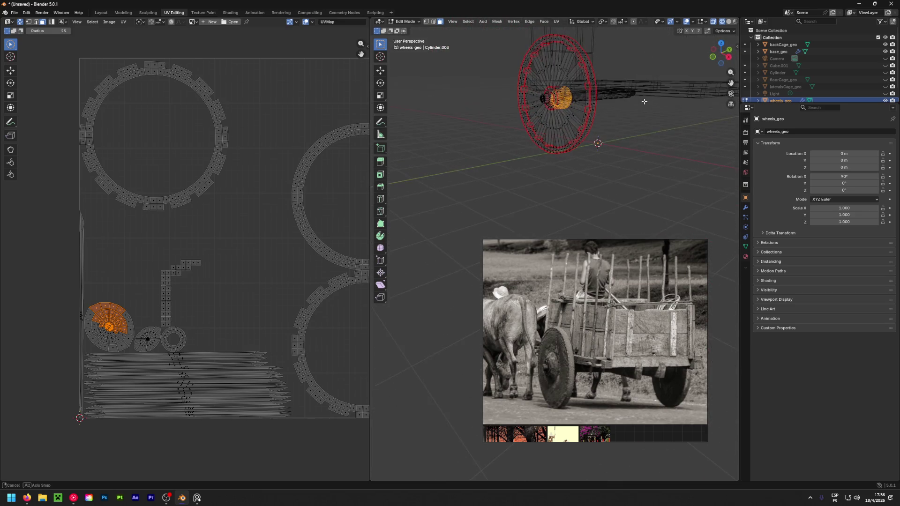
mouse_move(93, 312)
left_mouse_down()
mouse_move(98, 335)
mouse_move(120, 338)
mouse_move(108, 314)
left_mouse_up()
right_click(121, 322)
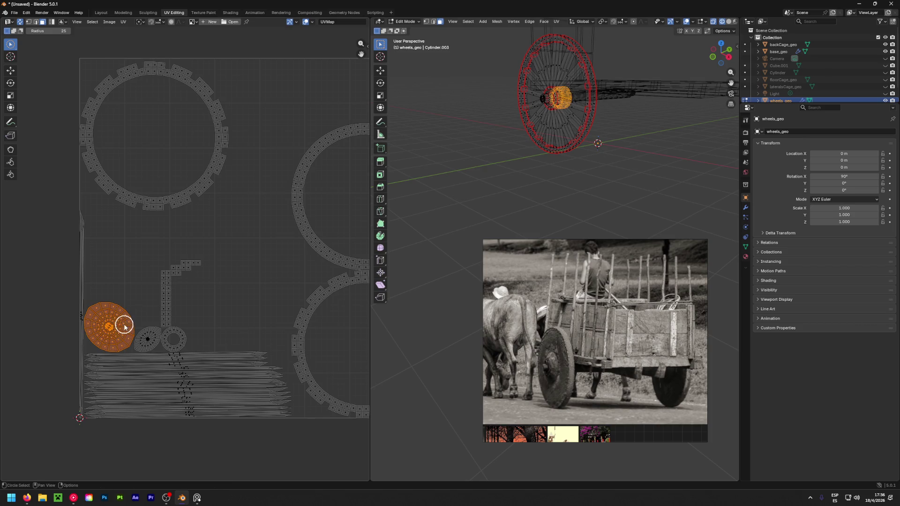
scroll(120, 321, "down", 4)
key("g")
left_click(84, 291)
Select the small UV ring island and place it beside the rim islands.
scroll(151, 316, "up", 6)
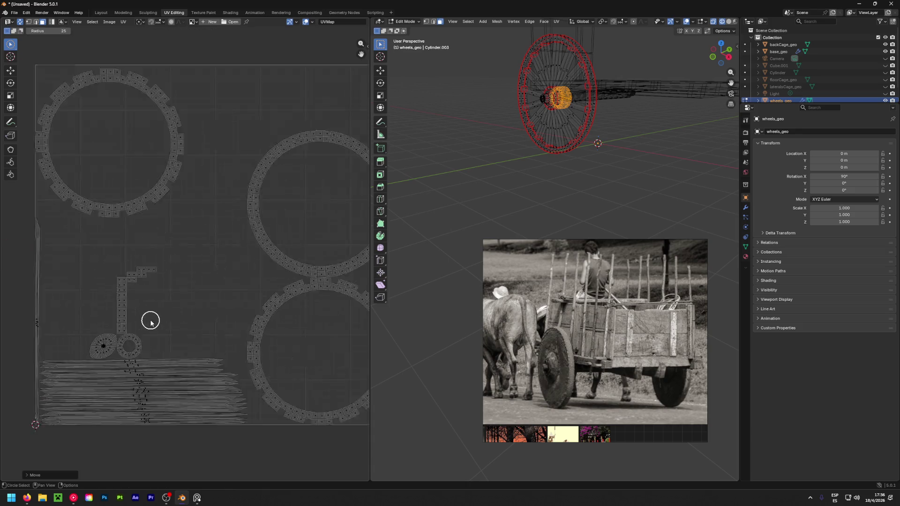
mouse_move(243, 288)
left_mouse_down()
mouse_move(203, 305)
mouse_move(253, 312)
mouse_move(206, 325)
mouse_move(245, 332)
left_mouse_up()
right_click(244, 332)
mouse_move(577, 136)
middle_mouse_down()
mouse_move(603, 130)
mouse_move(558, 140)
middle_mouse_up()
scroll(603, 130, "up", 5)
scroll(214, 211, "down", 5)
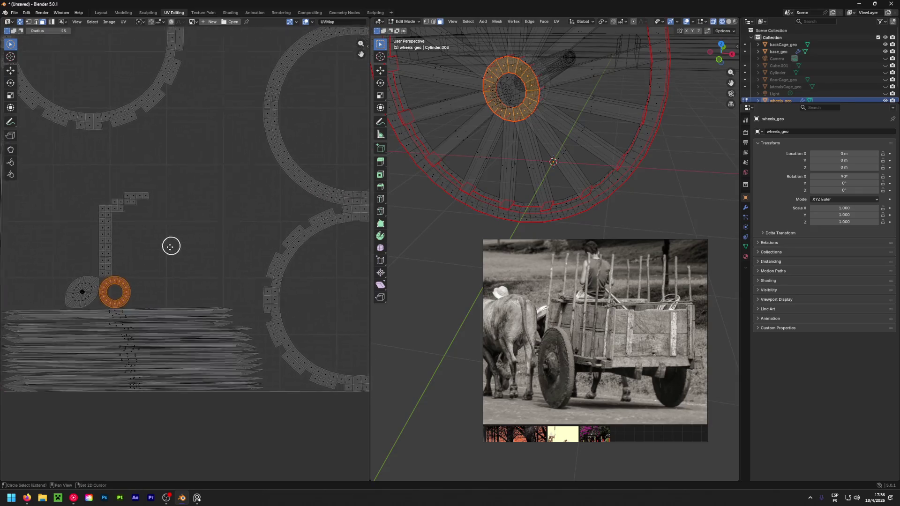
key("g")
left_click(338, 171)
Select the eye-shaped hub island and set it next to the small ring.
key("c")
scroll(197, 272, "up", 10)
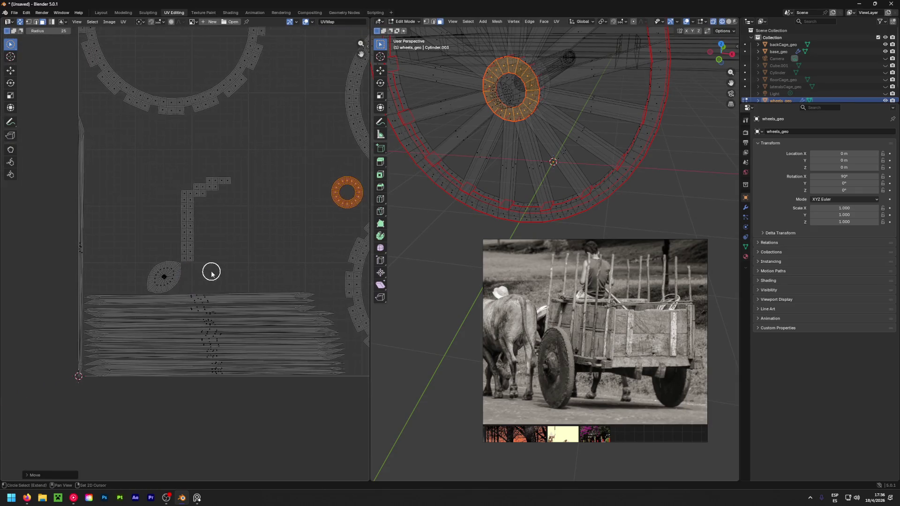
scroll(183, 277, "down", 2)
mouse_move(205, 263)
left_mouse_down()
mouse_move(161, 255)
mouse_move(233, 259)
mouse_move(186, 271)
left_mouse_up()
key("Escape")
scroll(161, 283, "down", 3)
key("g")
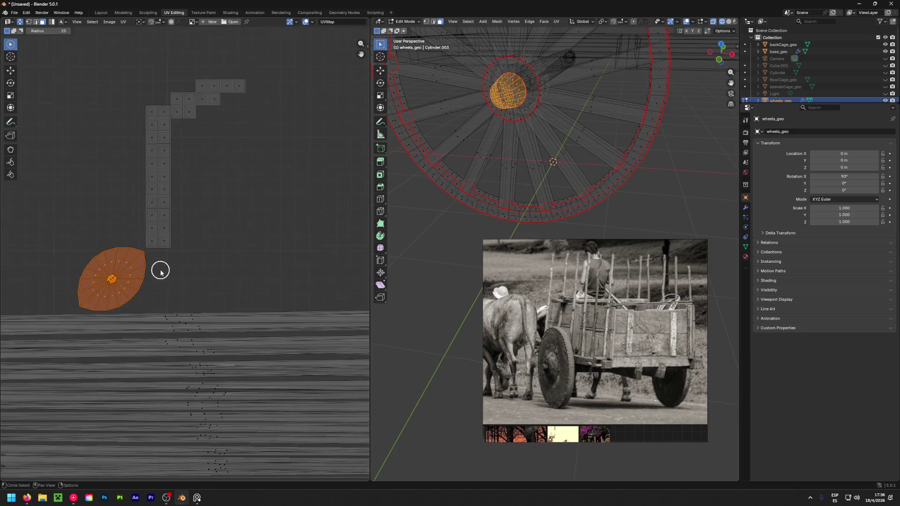
left_click(310, 210)
scroll(235, 239, "down", 3)
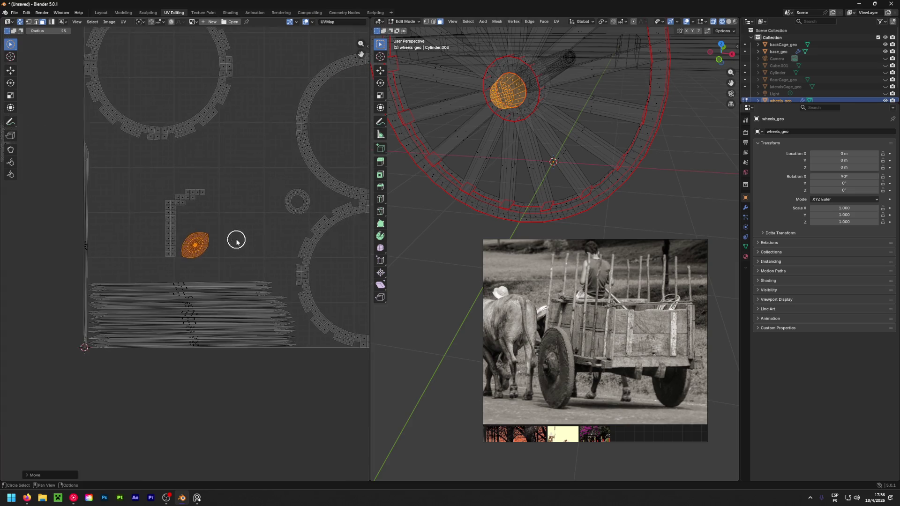
key("g")
left_click(320, 224)
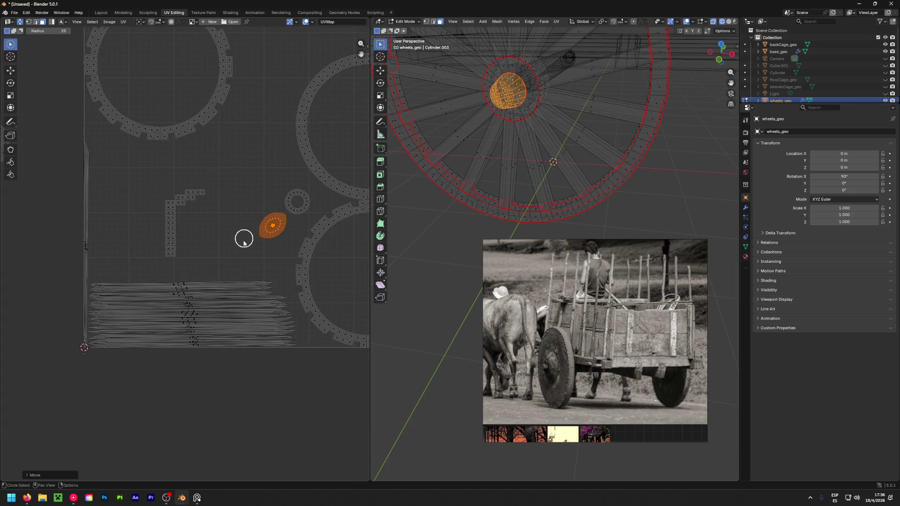
scroll(122, 287, "up", 6)
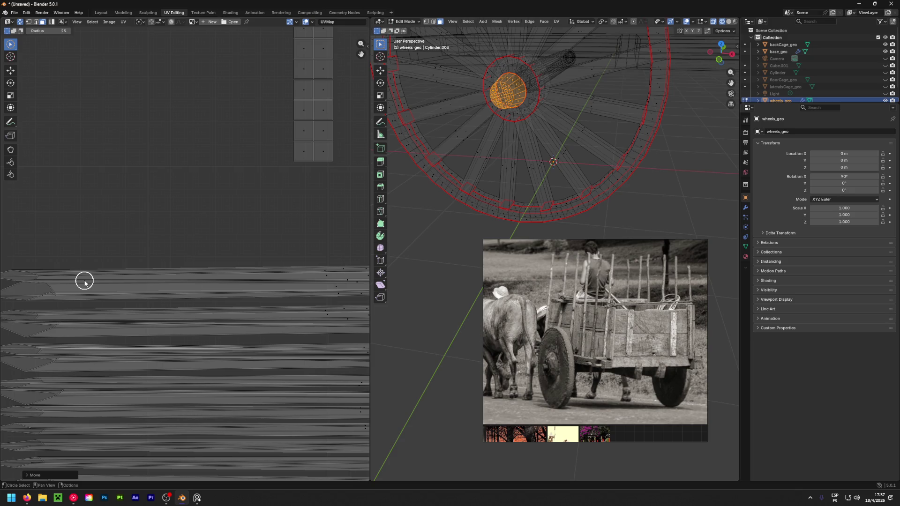
Pick a spoke's face loop, then switch to edge select and pick a spoke edge loop.
middle_click_drag(458, 190, 483, 145)
left_click(481, 134, "alt")
key("2")
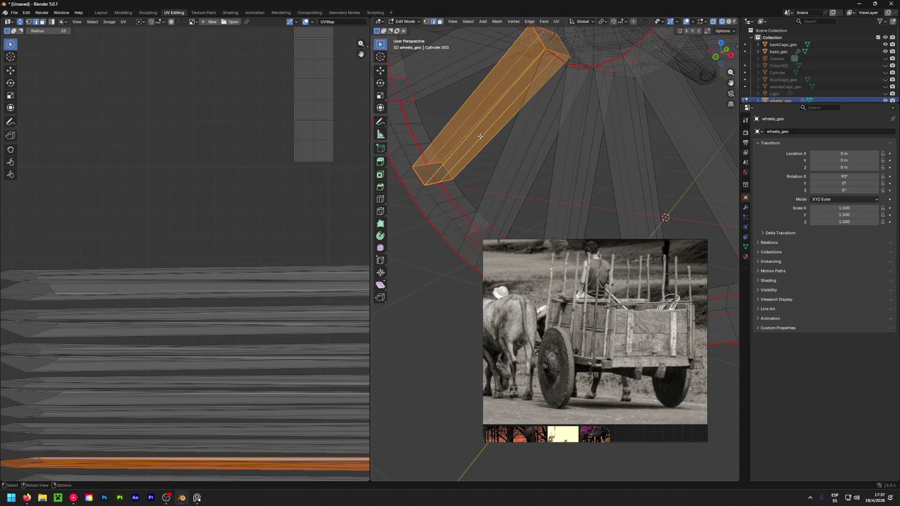
left_click(483, 136, "alt")
middle_click_drag(503, 155, 539, 176)
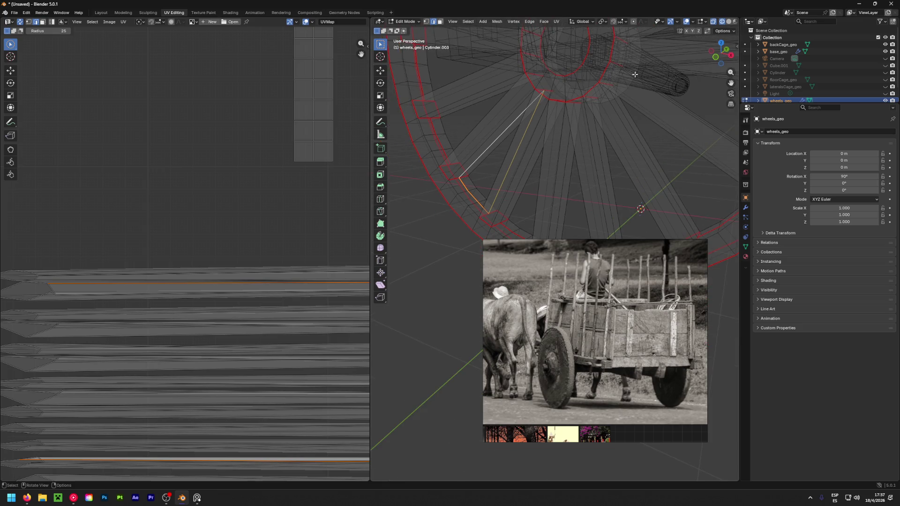
Return the viewport to Solid shading and select two spoke edge loops plus the face between them.
left_click(728, 22)
middle_click_drag(474, 117, 462, 106)
mouse_move(435, 144)
middle_mouse_down()
mouse_move(456, 170)
mouse_move(450, 146)
mouse_move(467, 127)
middle_mouse_up()
left_click(466, 127, "alt")
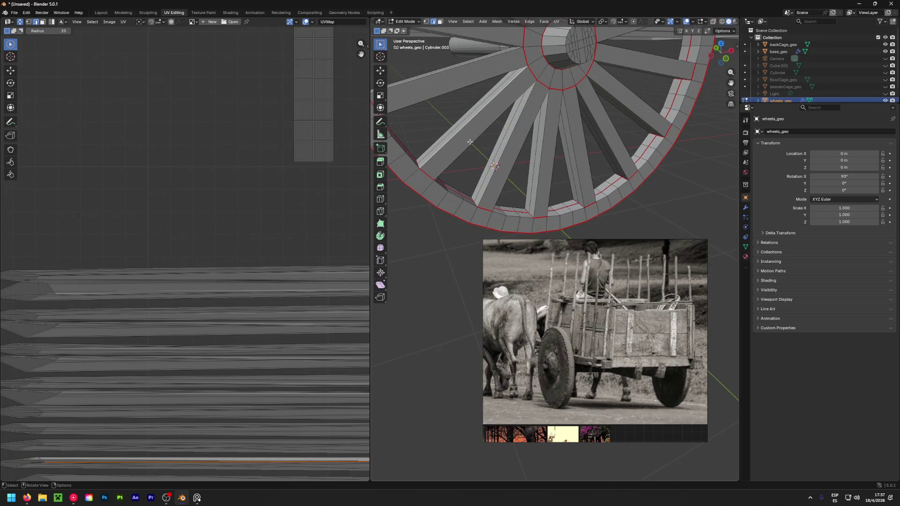
left_click(423, 174, "alt+shift")
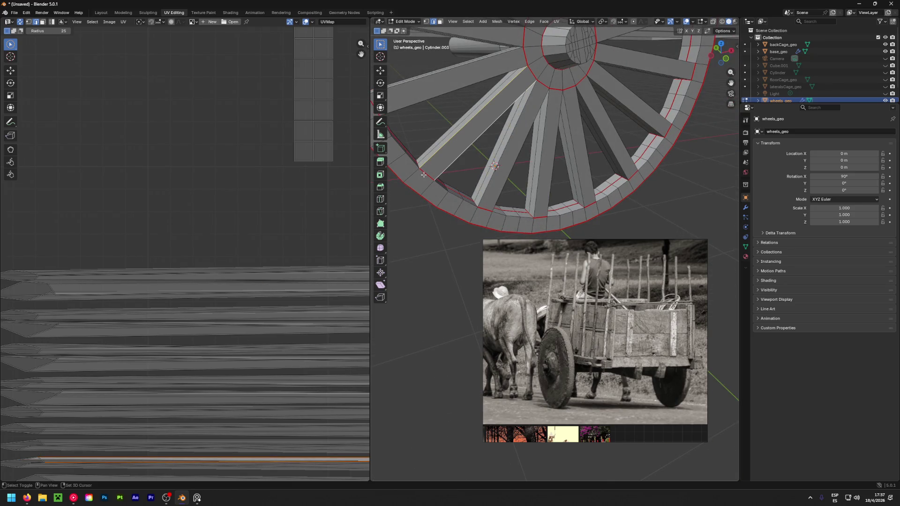
left_click(536, 76, "shift")
Select a new spoke and add four more spokes on the right of the wheel.
middle_click_drag(488, 112, 458, 133)
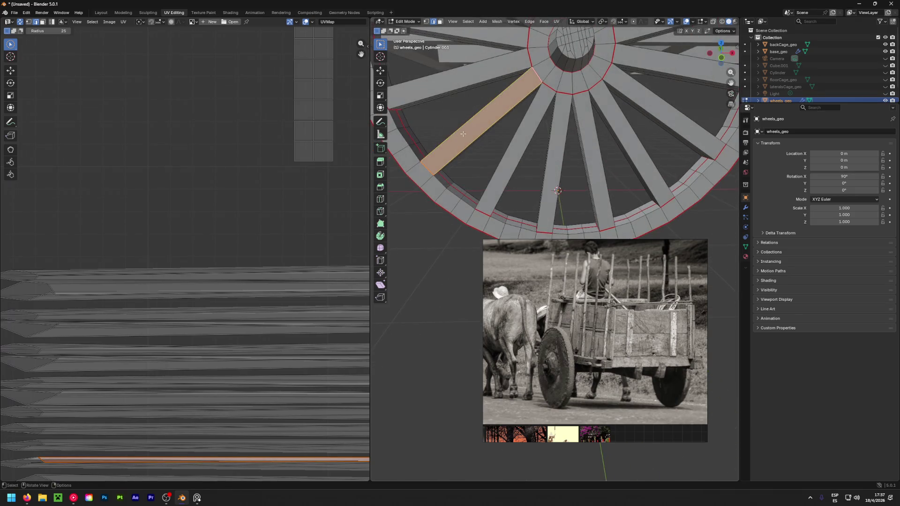
left_click(511, 145)
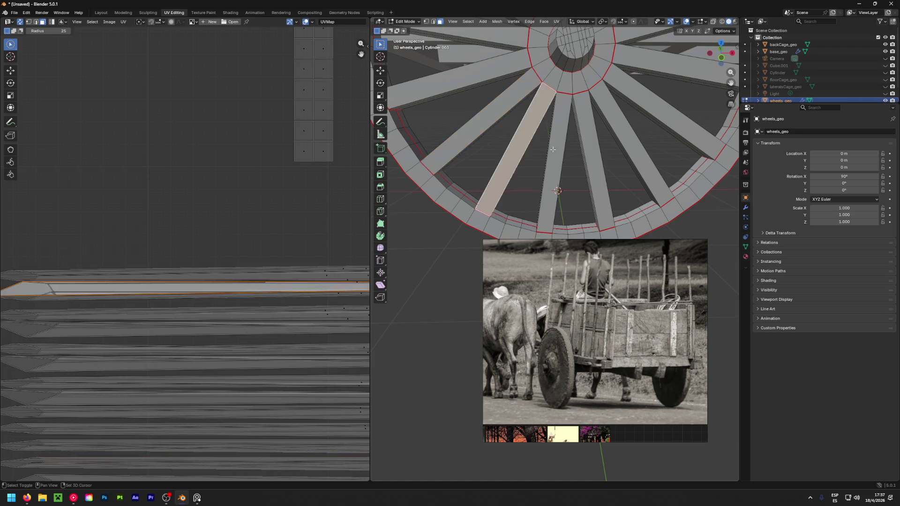
left_click(555, 121, "shift")
left_click(581, 122, "shift")
left_click(616, 122, "shift")
left_click(664, 108, "shift")
Add the remaining upper, left and lower-left spokes so all spoke UV strips are highlighted.
middle_click_drag(664, 108, 623, 140)
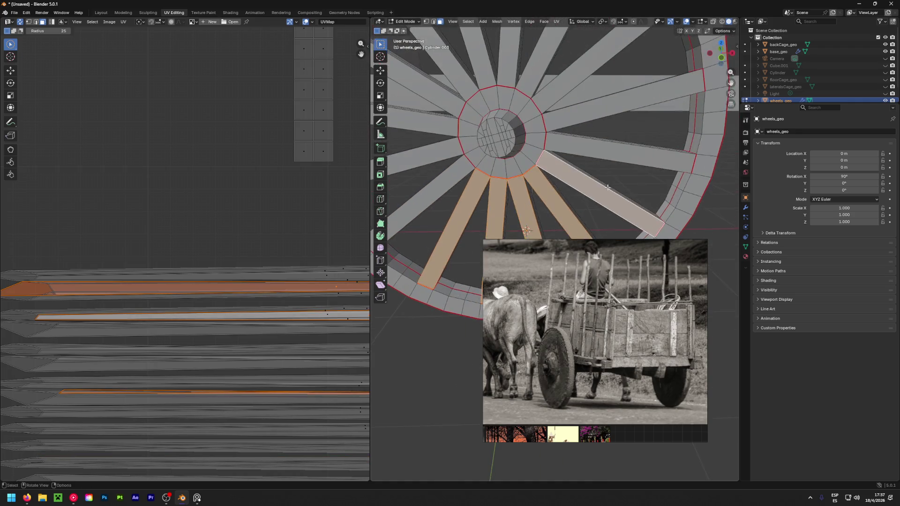
left_click(619, 150, "shift")
left_click(624, 103, "shift")
left_click(577, 80, "shift")
left_click(535, 73, "shift")
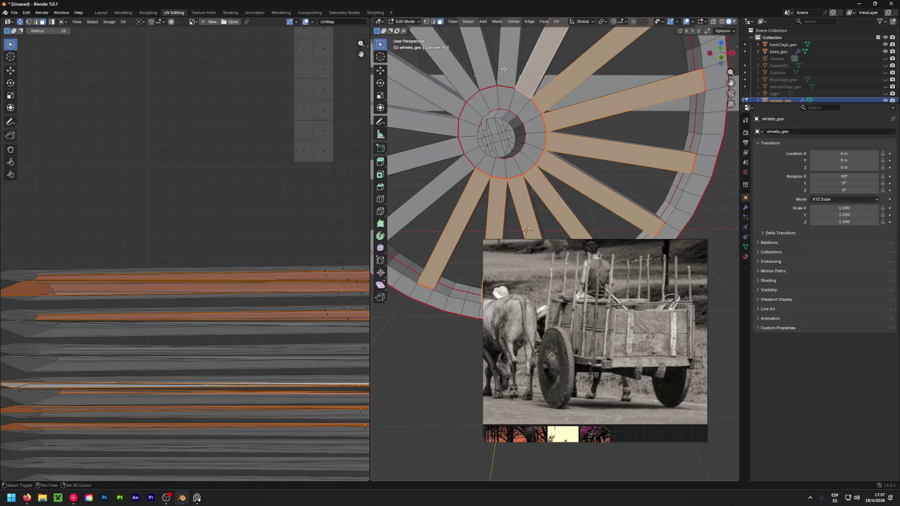
left_click(509, 54, "shift")
left_click(480, 59, "shift")
left_click(448, 68, "shift")
left_click(434, 101, "shift")
left_click(439, 123, "shift")
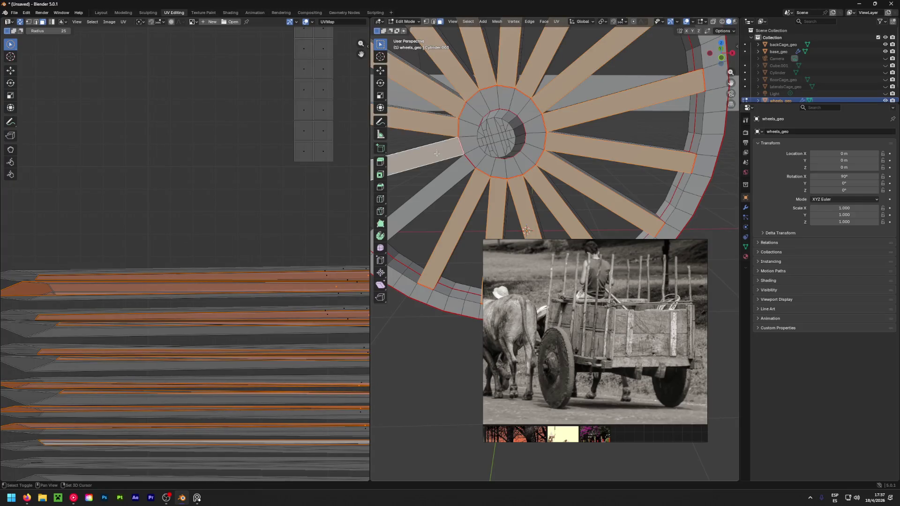
left_click(436, 150, "shift")
left_click(446, 178, "shift")
scroll(469, 164, "down", 3)
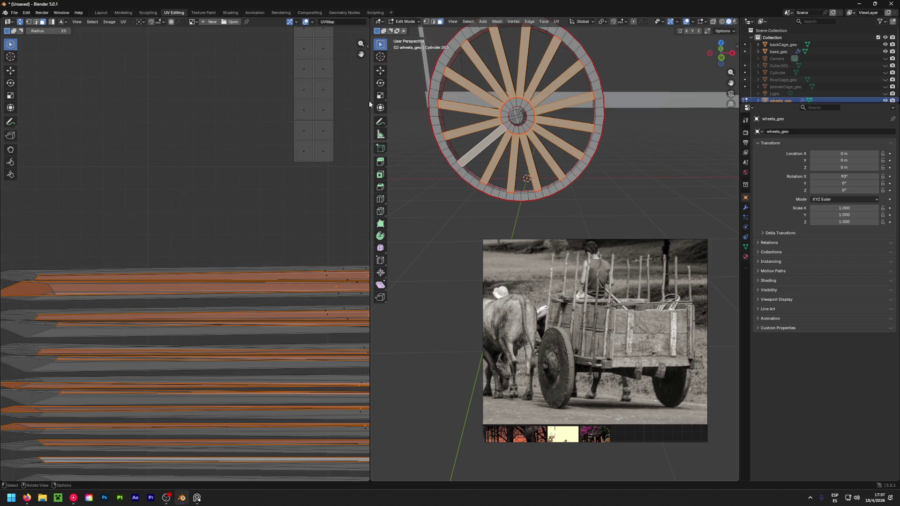
scroll(197, 288, "down", 5)
scroll(221, 227, "down", 1)
mouse_move(467, 155)
middle_mouse_down()
mouse_move(634, 123)
mouse_move(529, 144)
mouse_move(528, 182)
middle_mouse_up()
In edge select mode, select the twelve spoke edges around the wheel.
key("2")
left_click(529, 183)
left_click(556, 188, "shift")
left_click(585, 178, "shift")
left_click(600, 161, "shift")
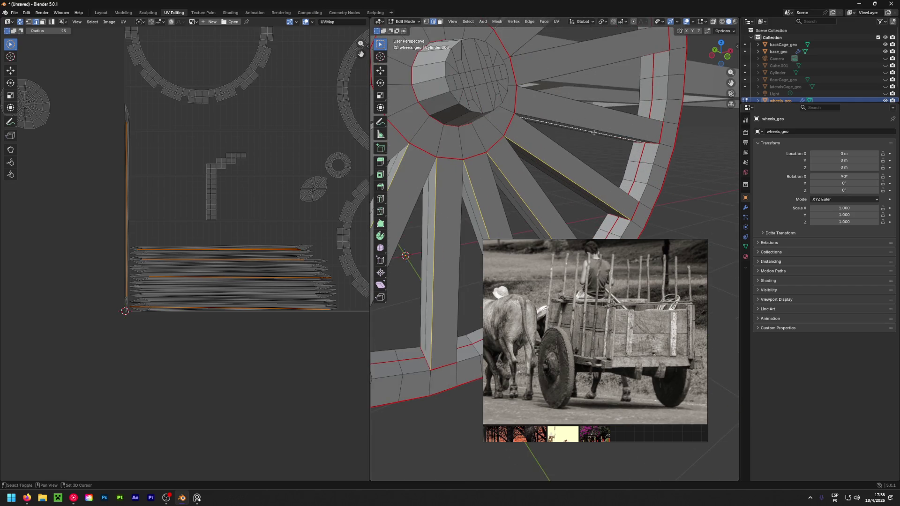
mouse_move(600, 133)
middle_mouse_down()
mouse_move(606, 83)
mouse_move(591, 134)
middle_mouse_up()
left_click(605, 81, "shift")
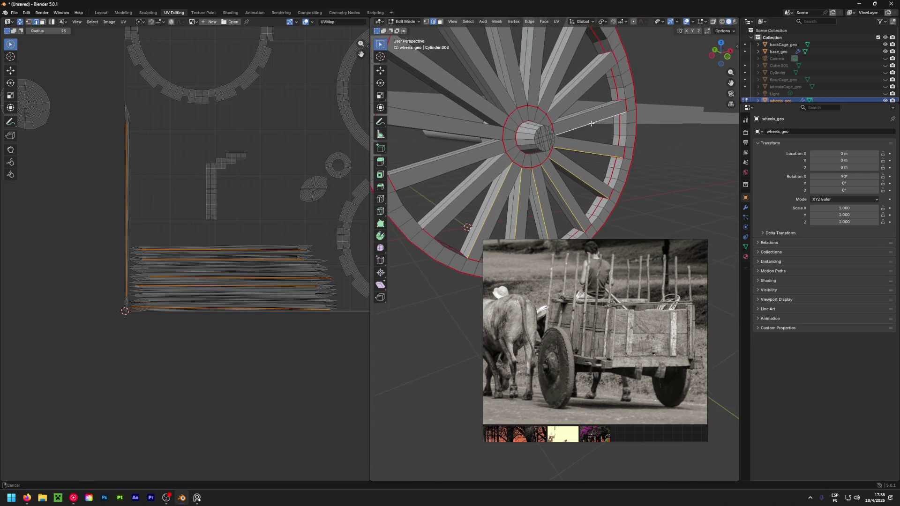
left_click(586, 89, "shift")
left_click(560, 72, "shift")
left_click(539, 67, "shift")
left_click(518, 64, "shift")
left_click(476, 93, "shift")
left_click(450, 119, "shift")
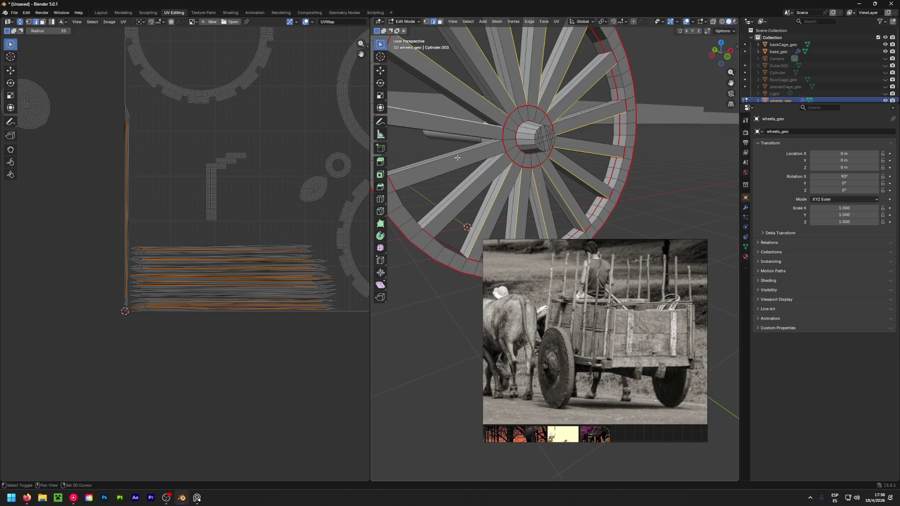
left_click(481, 148, "shift")
Mark the selected spoke edges as seams, then select the whole wheel and unwrap it Conformal.
key("ctrl+e")
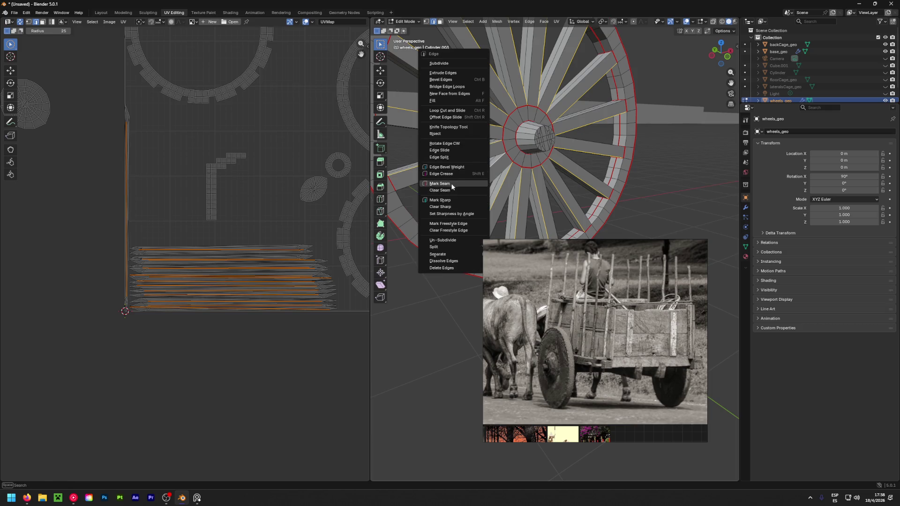
left_click(452, 184)
scroll(452, 186, "down", 3)
key("a")
key("u")
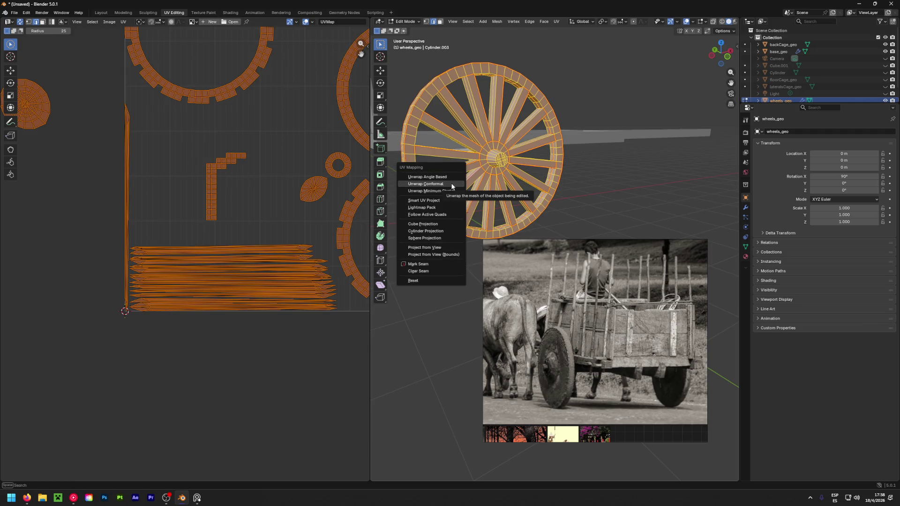
left_click(452, 184)
Inspect the new wheel UV islands, briefly selecting the tall right strip, then orbit to a low side view.
scroll(244, 197, "down", 4)
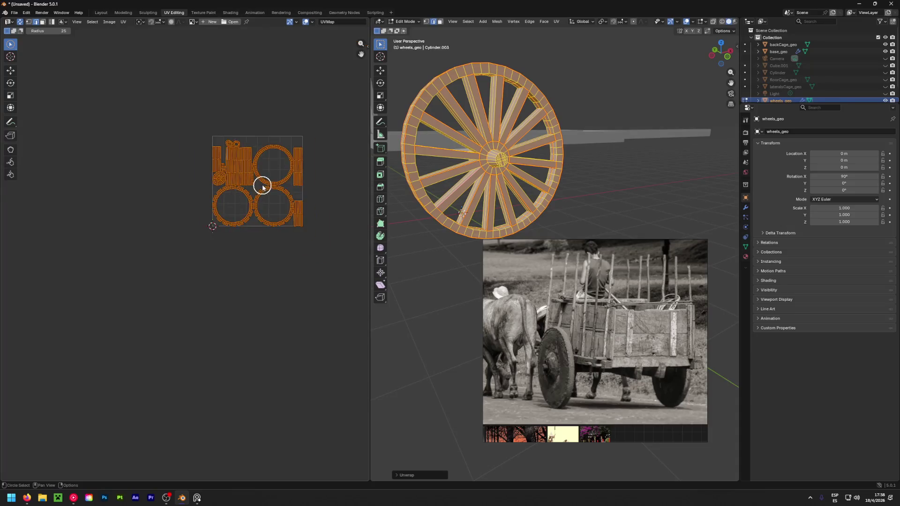
scroll(261, 185, "up", 4)
middle_click_drag(264, 180, 227, 224)
mouse_move(303, 100)
left_mouse_down()
mouse_move(338, 106)
mouse_move(340, 209)
mouse_move(342, 151)
mouse_move(342, 203)
mouse_move(331, 121)
mouse_move(340, 169)
left_mouse_up()
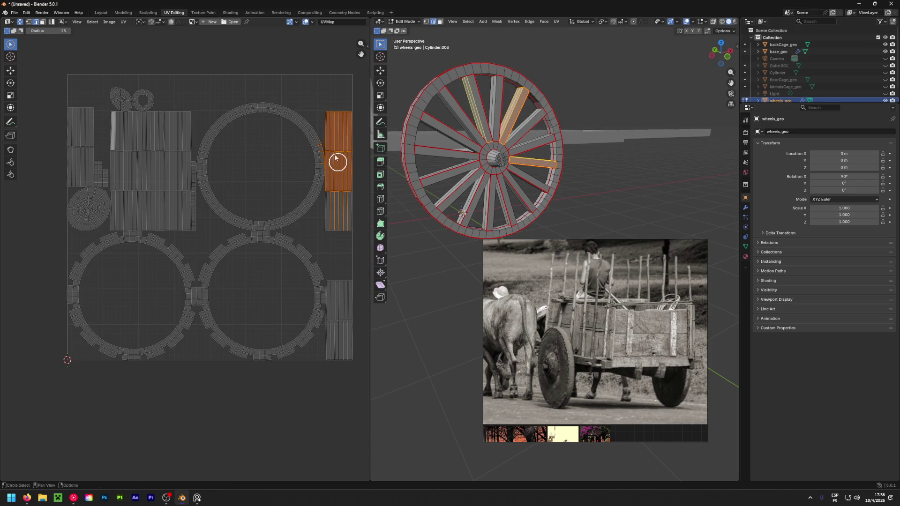
key("alt+a")
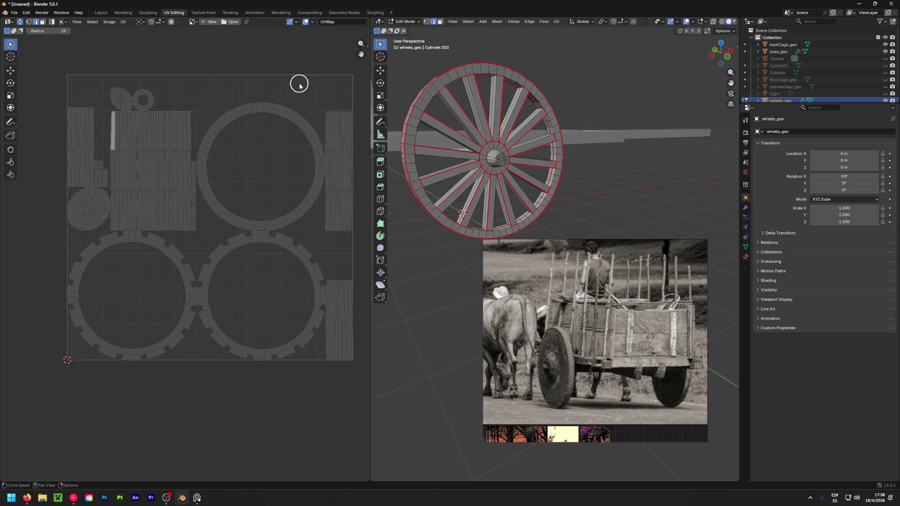
scroll(290, 99, "down", 2)
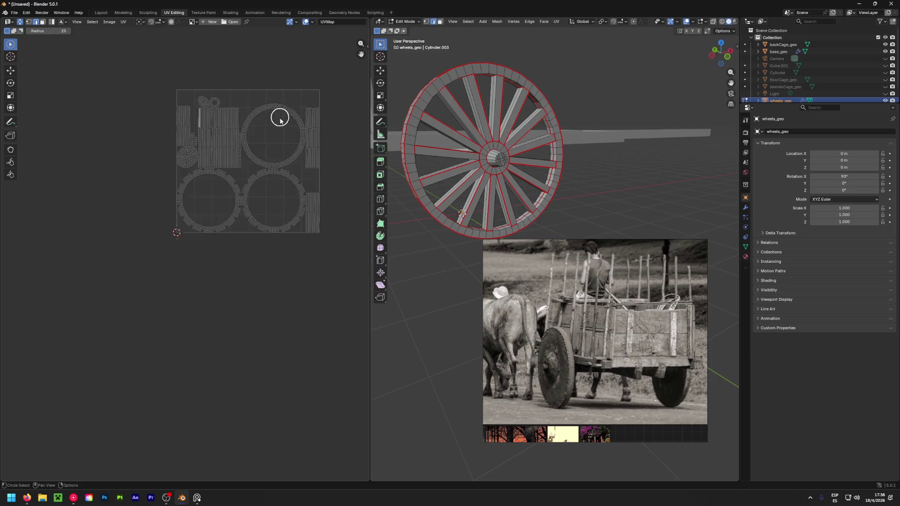
scroll(248, 155, "down", 1)
mouse_move(436, 190)
middle_mouse_down()
mouse_move(653, 216)
mouse_move(477, 206)
middle_mouse_up()
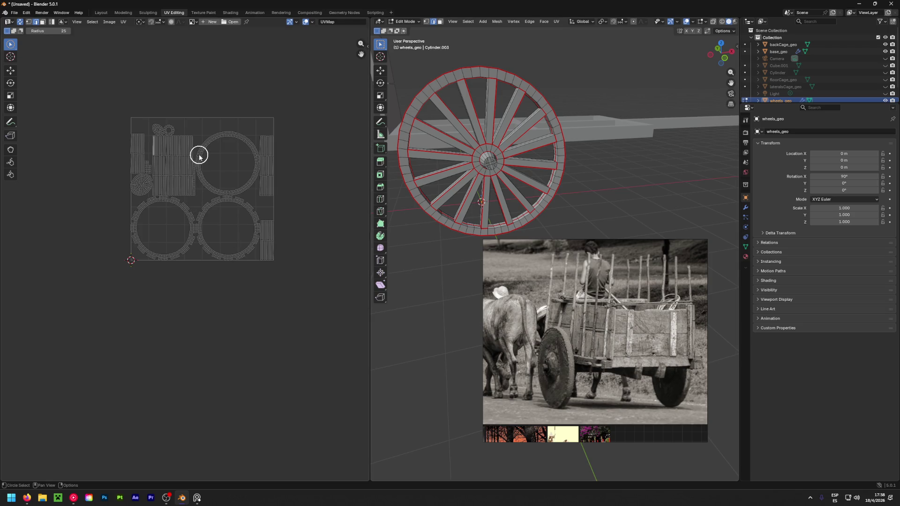
mouse_move(412, 197)
middle_mouse_down()
mouse_move(467, 149)
mouse_move(647, 168)
mouse_move(725, 163)
mouse_move(419, 171)
mouse_move(468, 199)
mouse_move(559, 202)
middle_mouse_up()
scroll(143, 172, "up", 7)
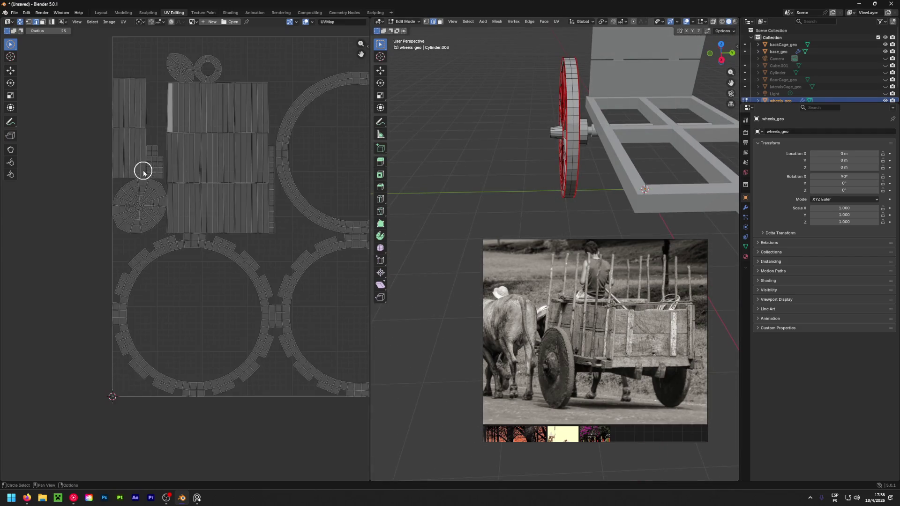
scroll(305, 192, "down", 3)
scroll(262, 199, "down", 2)
scroll(232, 249, "up", 1)
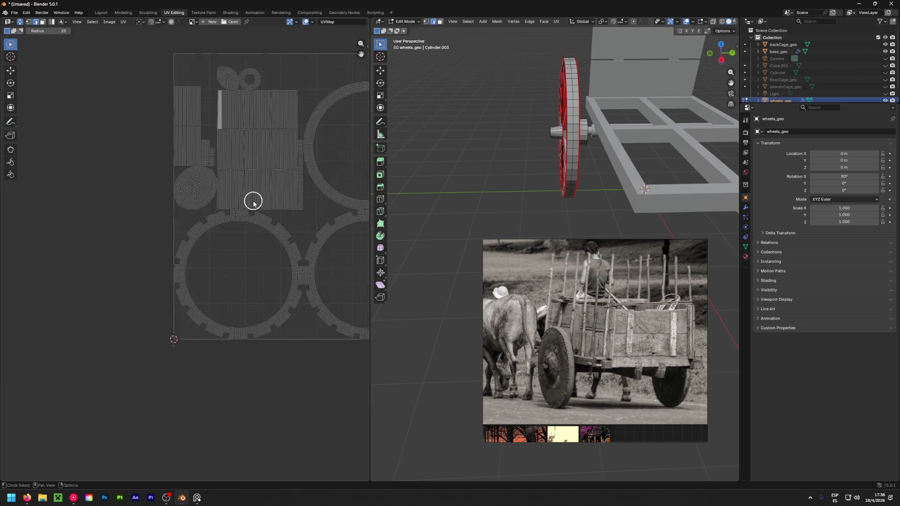
scroll(216, 241, "down", 1)
scroll(195, 231, "up", 1)
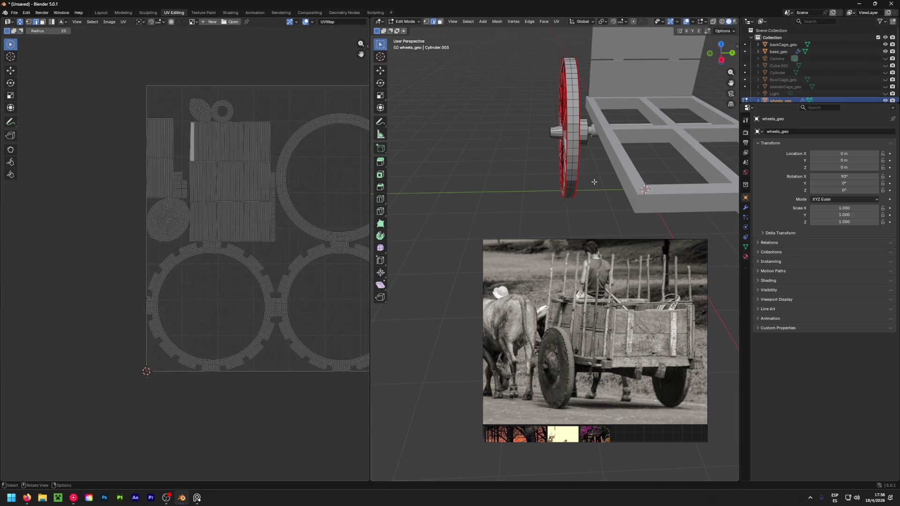
middle_click_drag(577, 141, 593, 132)
key("b")
left_click_drag(593, 114, 599, 101)
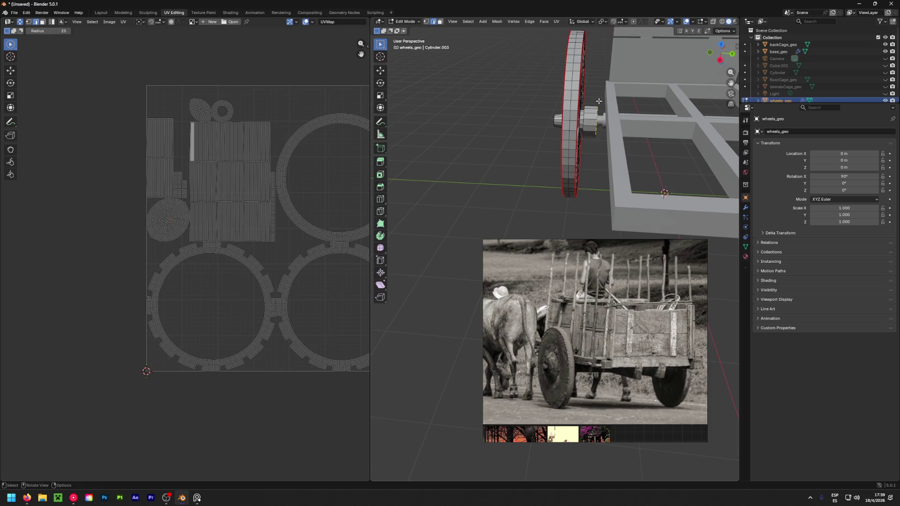
middle_click_drag(277, 208, 237, 199)
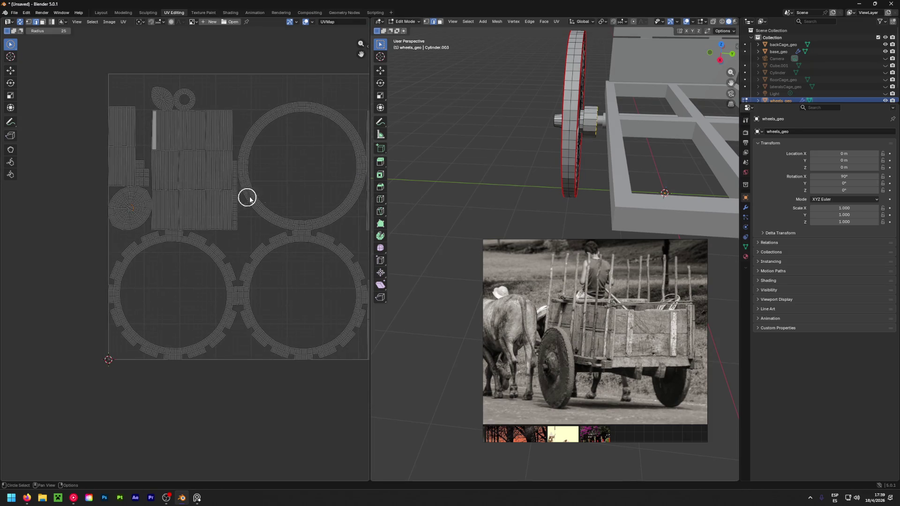
middle_click_drag(612, 153, 532, 191)
key("c")
left_click_drag(140, 216, 129, 205)
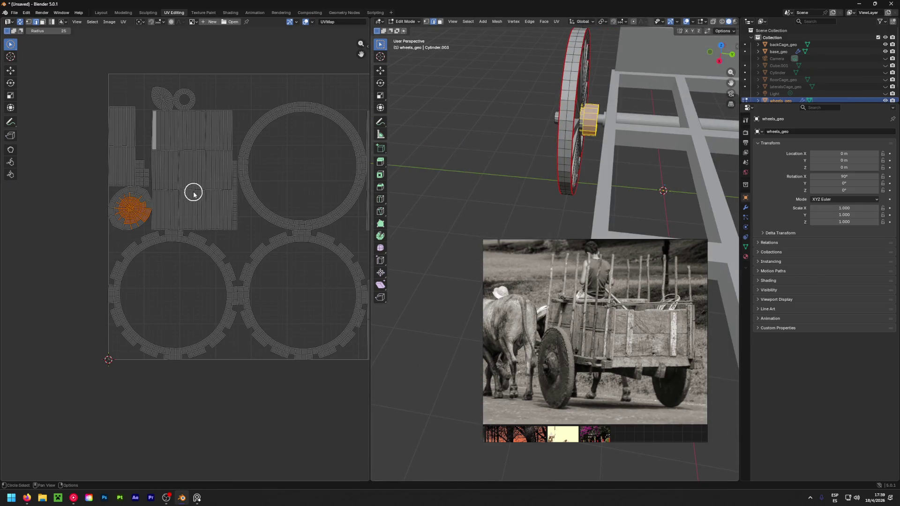
scroll(235, 203, "down", 4)
scroll(201, 161, "up", 6)
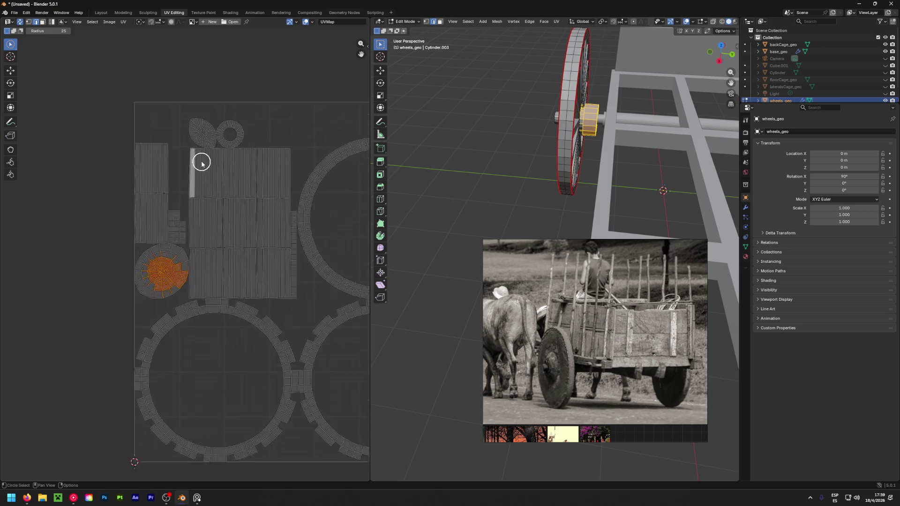
scroll(200, 107, "up", 3)
scroll(217, 142, "down", 4)
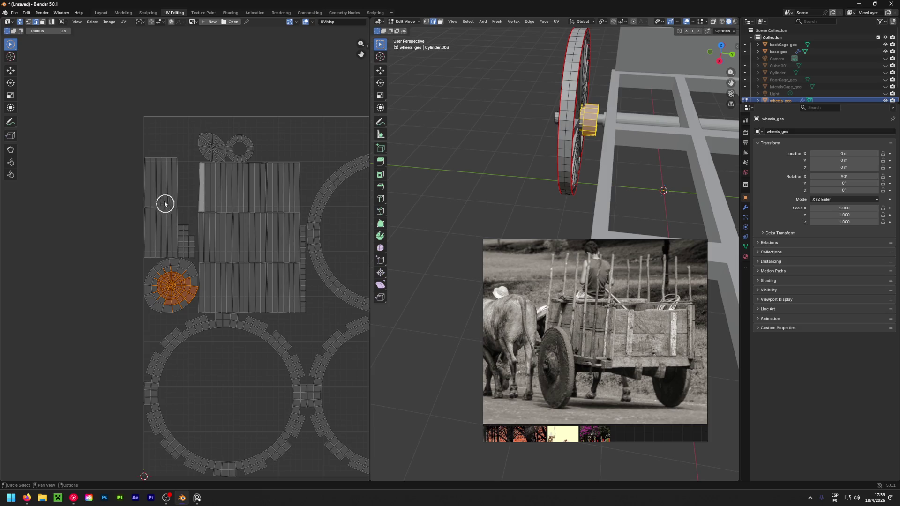
left_click(174, 170)
key("3")
left_click_drag(141, 181, 172, 183)
mouse_move(478, 145)
middle_mouse_down()
mouse_move(442, 130)
mouse_move(452, 91)
middle_mouse_up()
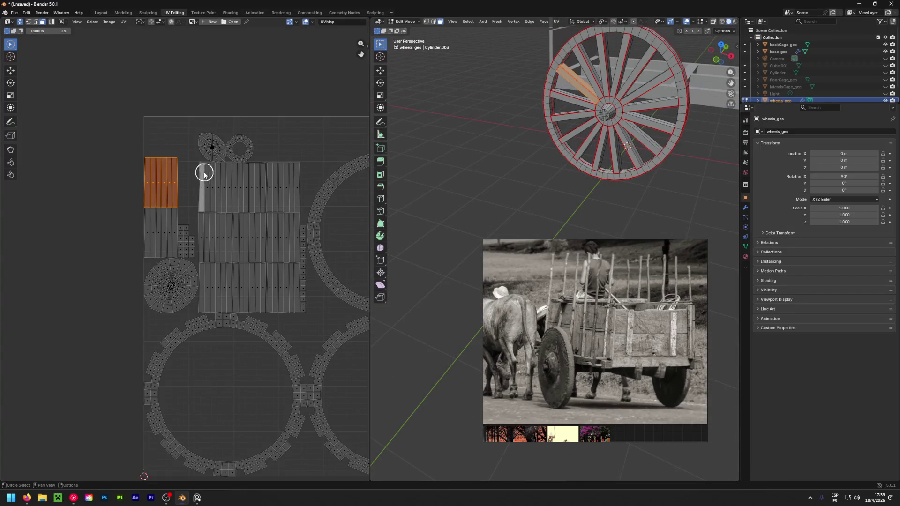
mouse_move(125, 232)
left_mouse_down()
mouse_move(172, 227)
mouse_move(185, 233)
mouse_move(188, 254)
left_mouse_up()
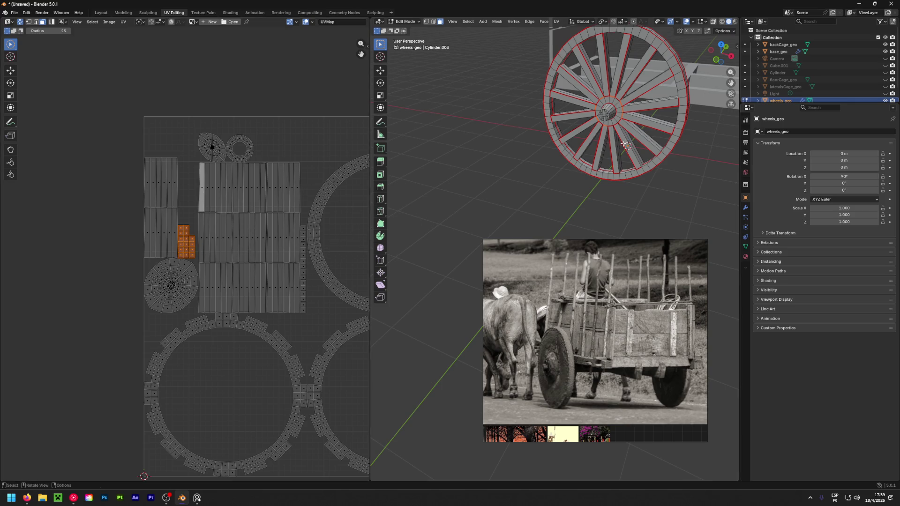
Select a column of strip faces, checking the wheel briefly in wireframe before returning to solid.
scroll(313, 293, "up", 6)
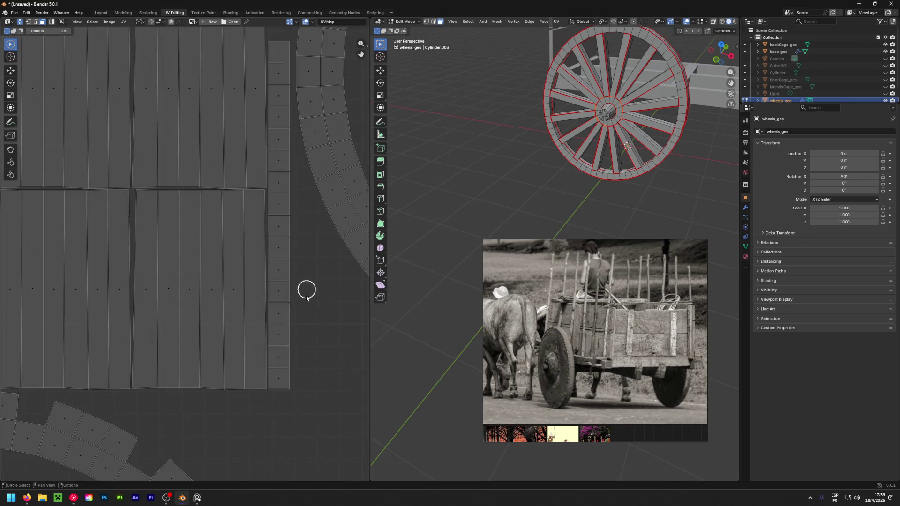
mouse_move(280, 394)
left_mouse_down()
mouse_move(279, 86)
mouse_move(294, 56)
left_mouse_up()
mouse_move(497, 141)
middle_mouse_down()
mouse_move(542, 136)
mouse_move(533, 157)
middle_mouse_up()
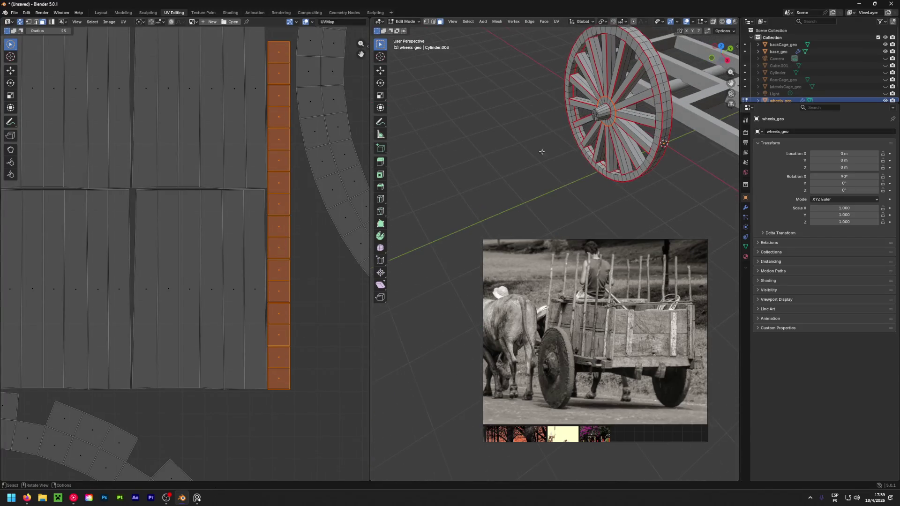
left_click(722, 21)
mouse_move(539, 281)
middle_mouse_down()
mouse_move(533, 458)
mouse_move(666, 216)
middle_mouse_up()
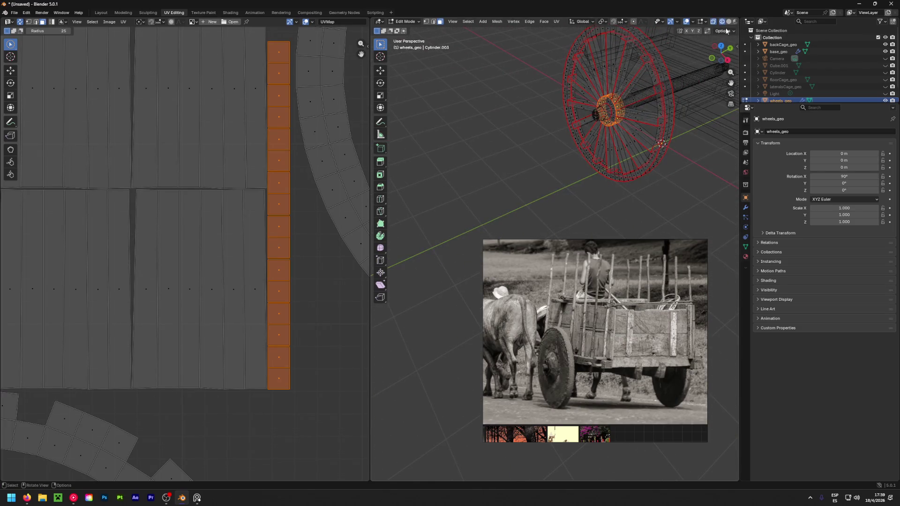
left_click(730, 21)
scroll(258, 151, "down", 5)
scroll(245, 169, "down", 3)
Move the strip islands left of the UV square and select the small island there.
key("g")
left_click(167, 187)
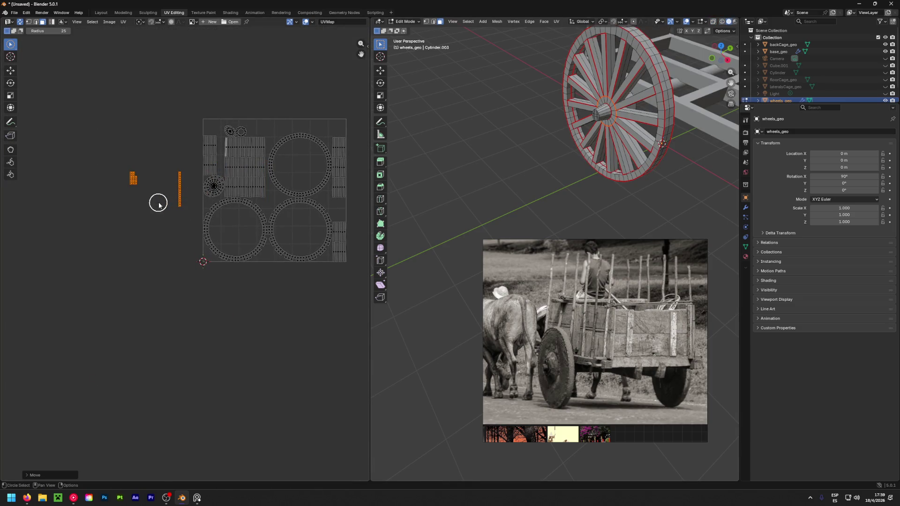
left_click(179, 190)
key("c")
key("g")
left_click(144, 151)
key("c")
left_click(134, 168)
key("Escape")
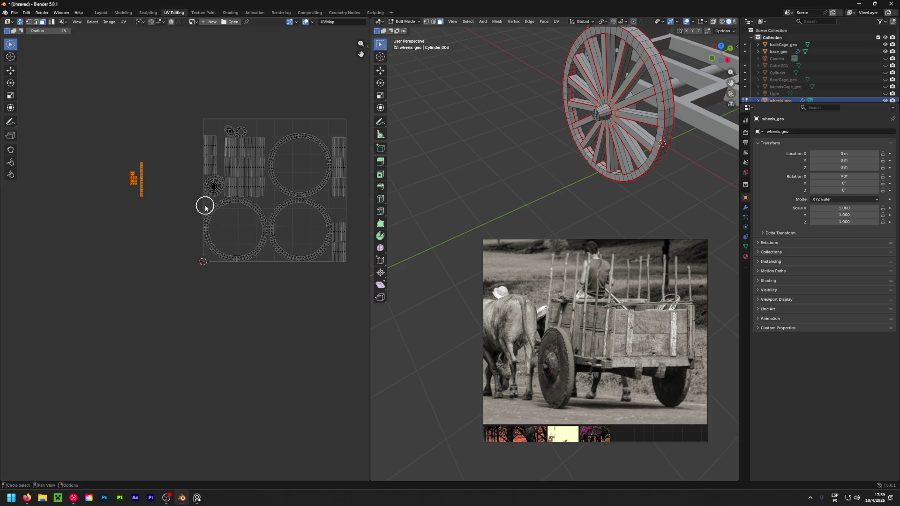
Scale the small island down and place it beside the UV square's top-left corner.
key("s")
left_click(158, 187)
key("g")
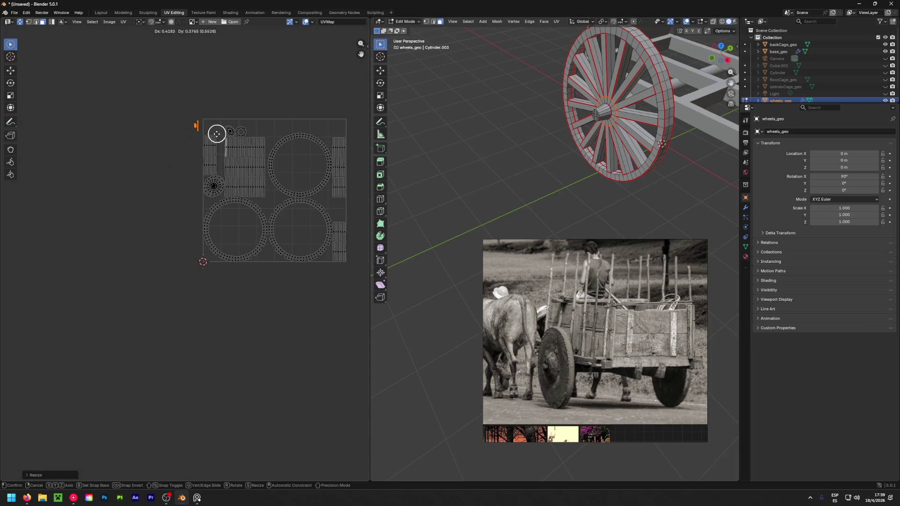
left_click(210, 137)
key("c")
Select one block of UV strips, frame the whole UV square, and bring up the save-file dialog.
scroll(267, 153, "up", 2)
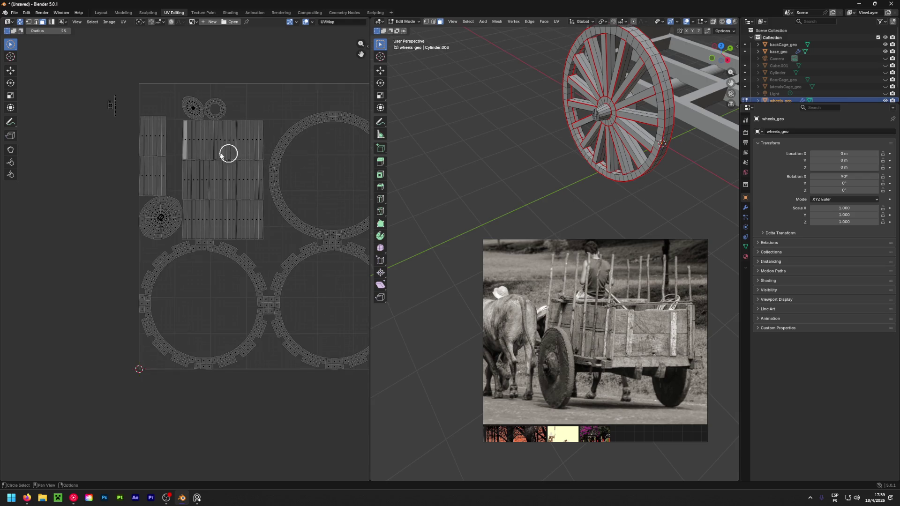
scroll(196, 143, "up", 2)
scroll(196, 143, "up", 1)
left_click_drag(170, 141, 210, 141)
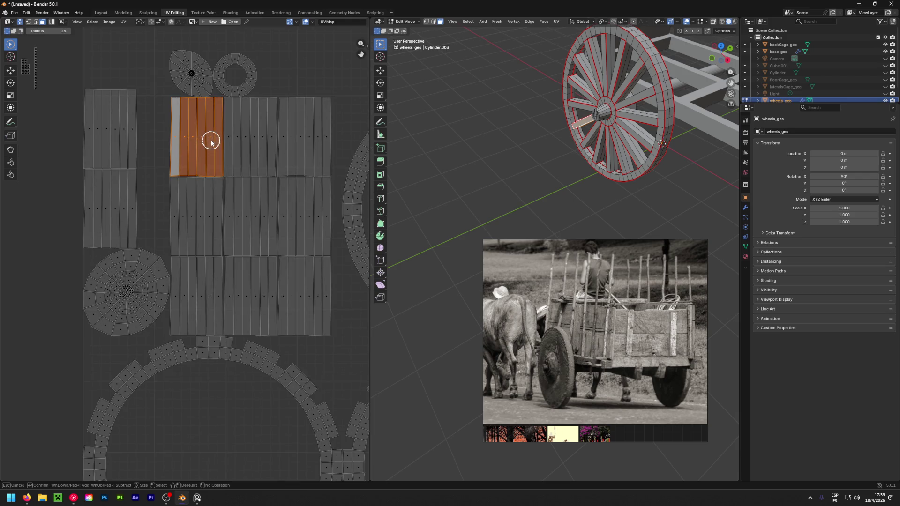
key("Escape")
mouse_move(412, 155)
middle_mouse_down()
mouse_move(463, 167)
mouse_move(414, 151)
middle_mouse_up()
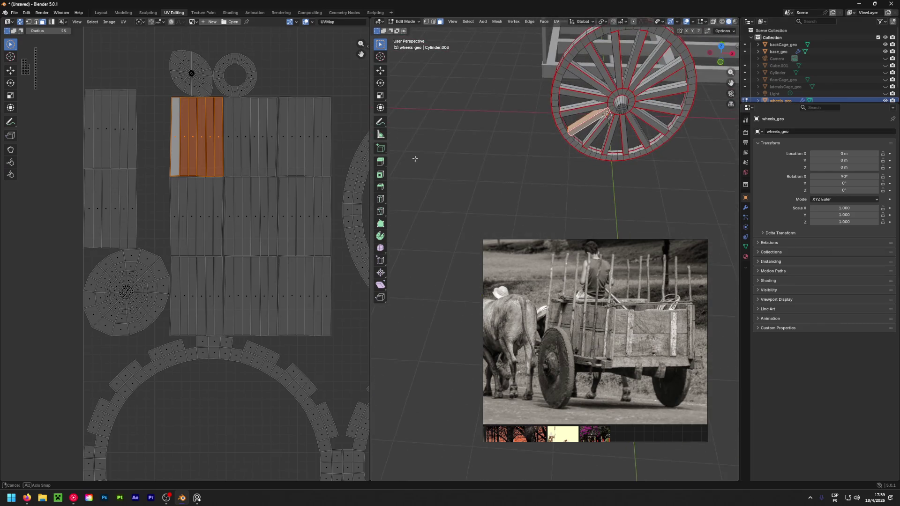
key("c")
scroll(232, 118, "down", 2)
scroll(223, 115, "up", 2)
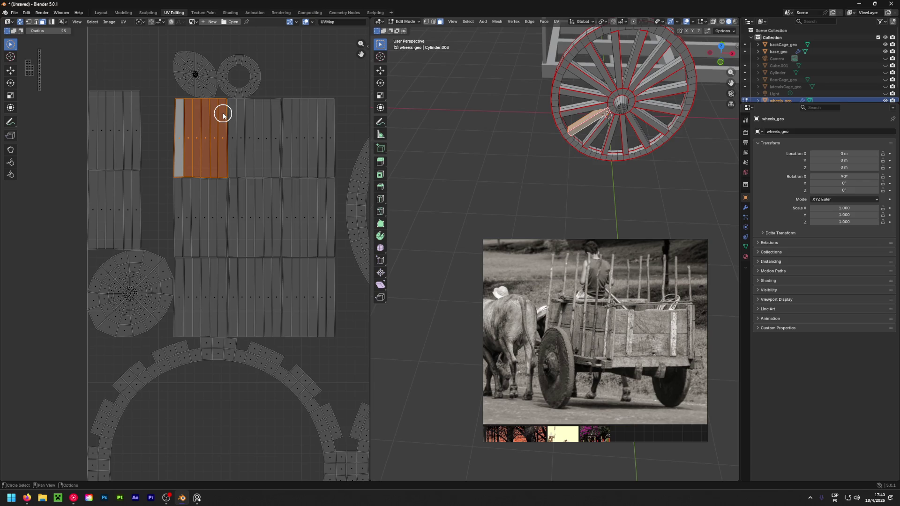
scroll(223, 115, "down", 6)
middle_click_drag(221, 114, 196, 145)
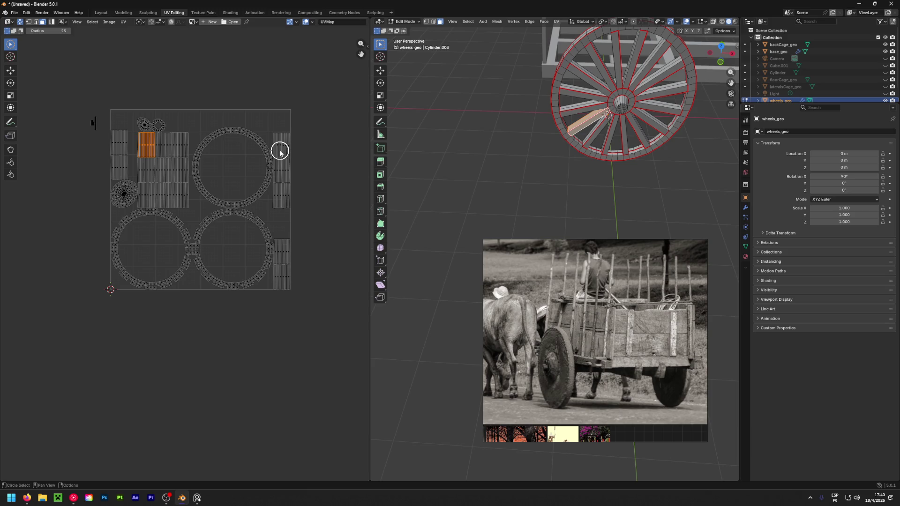
key("alt+o")
mouse_move(474, 160)
left_mouse_down()
mouse_move(263, 141)
mouse_move(217, 110)
left_mouse_up()
Save as modelo_inicial.blend in EXPEDIENTE 506 > _teamArea > LEYENDAS > 05_laCarretaSinBueyes.
left_click(198, 313)
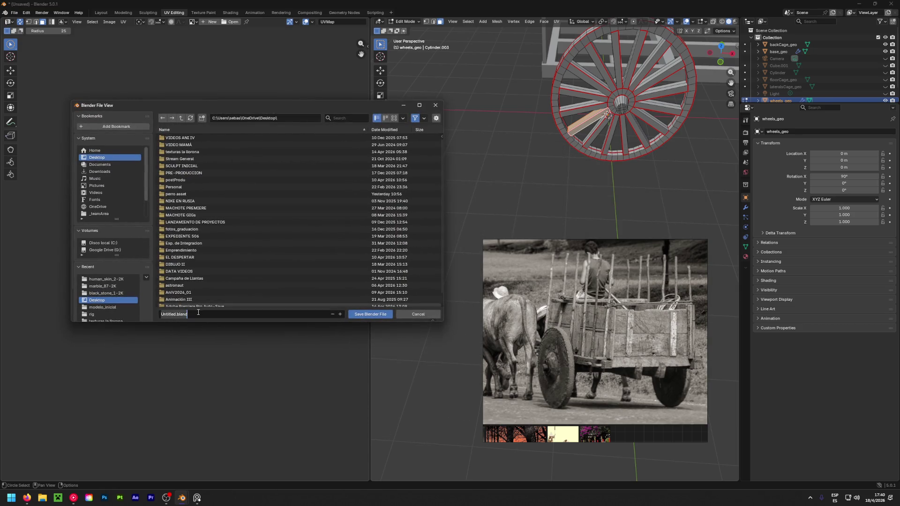
key("Escape")
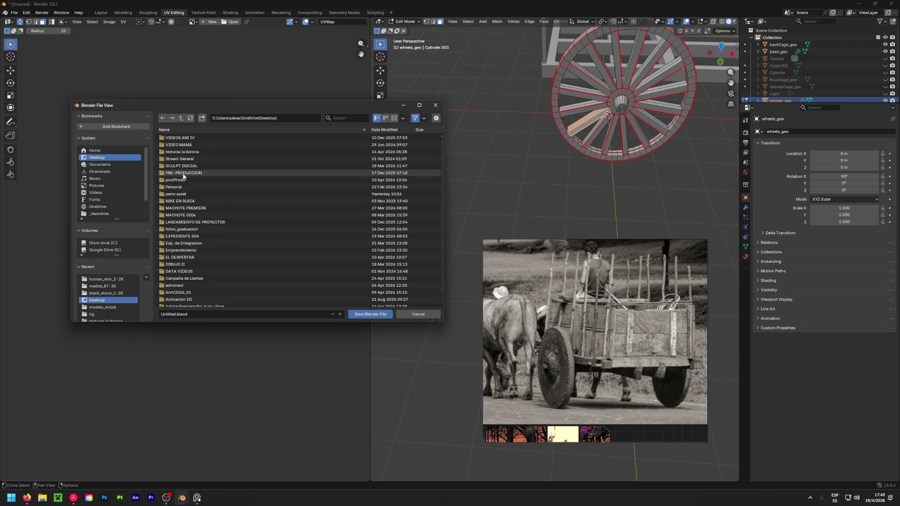
left_click(185, 236)
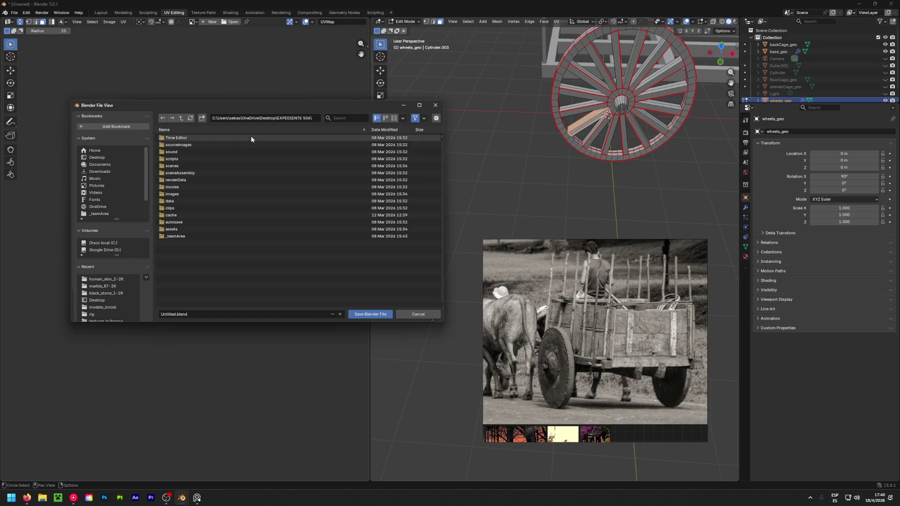
left_click(183, 236)
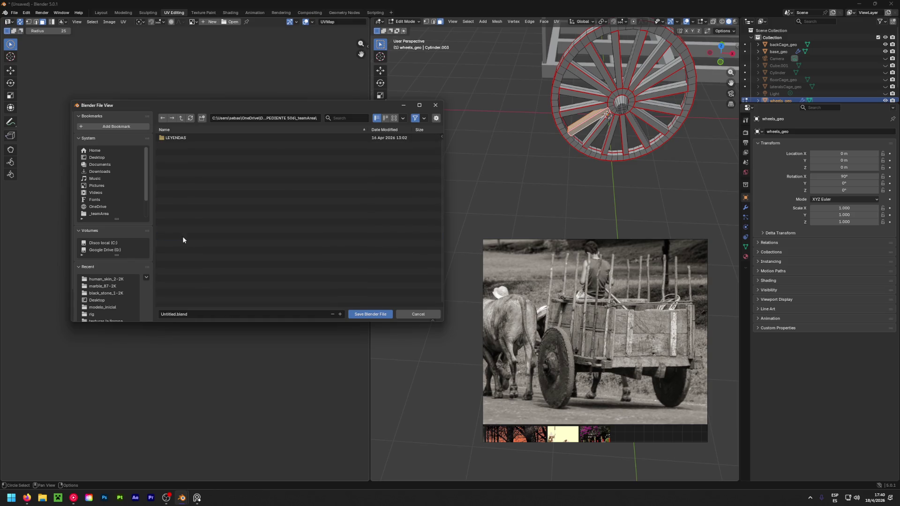
double_click(209, 137)
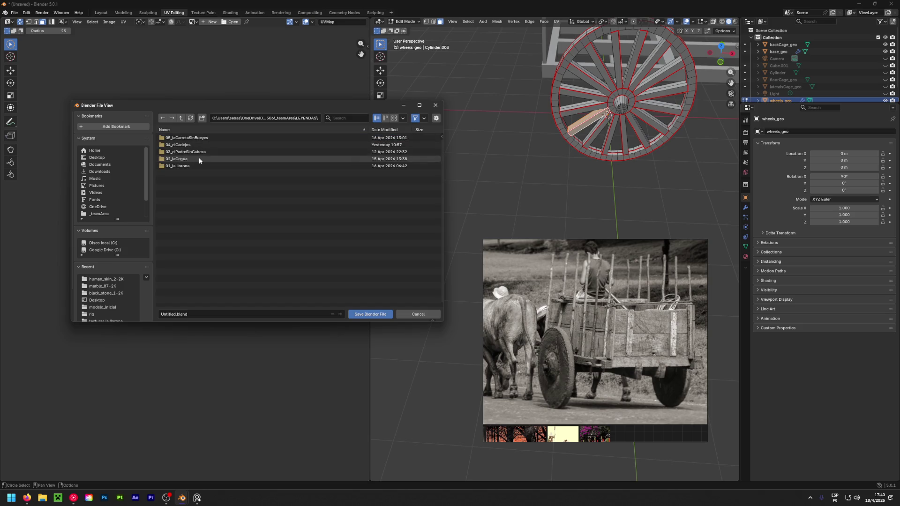
left_click(186, 137)
key("ctrl+v")
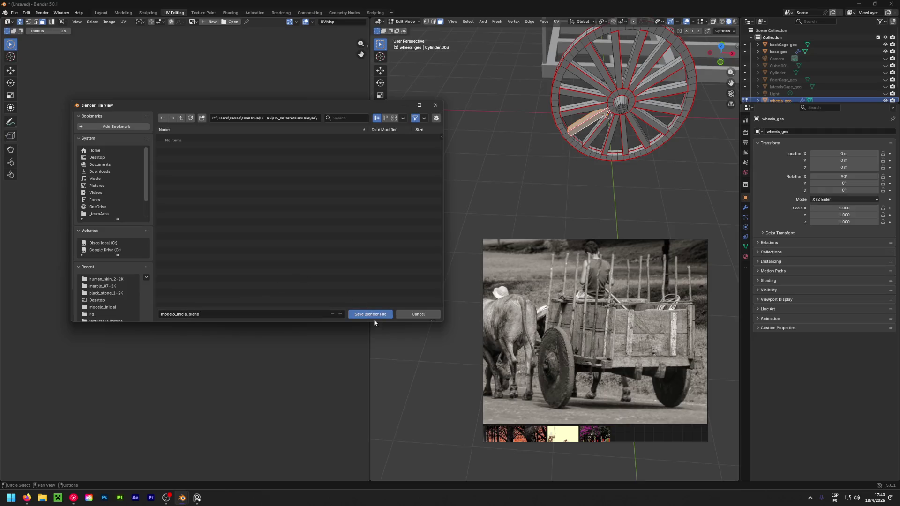
left_click(366, 315)
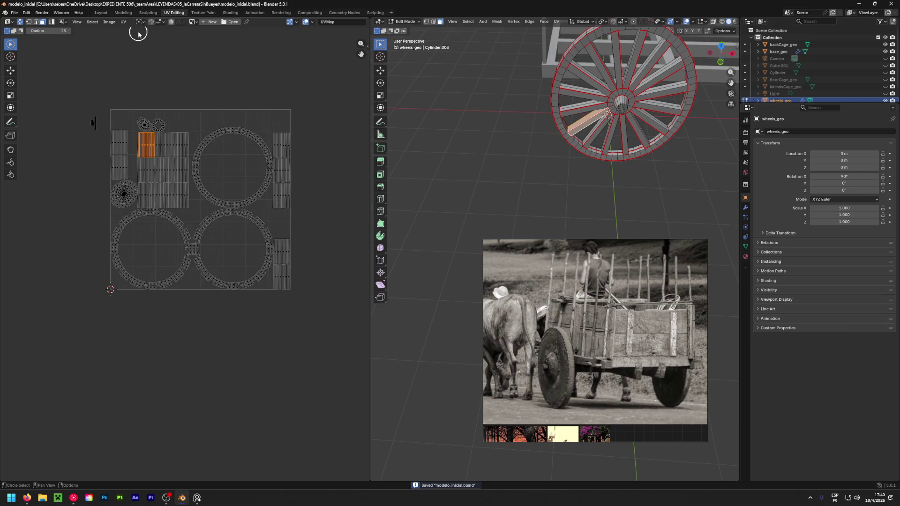
left_click(101, 13)
In Layout, unhide the hidden cart parts, light and camera, and reselect the wheel object.
mouse_move(235, 145)
middle_mouse_down()
mouse_move(210, 238)
mouse_move(136, 306)
middle_mouse_up()
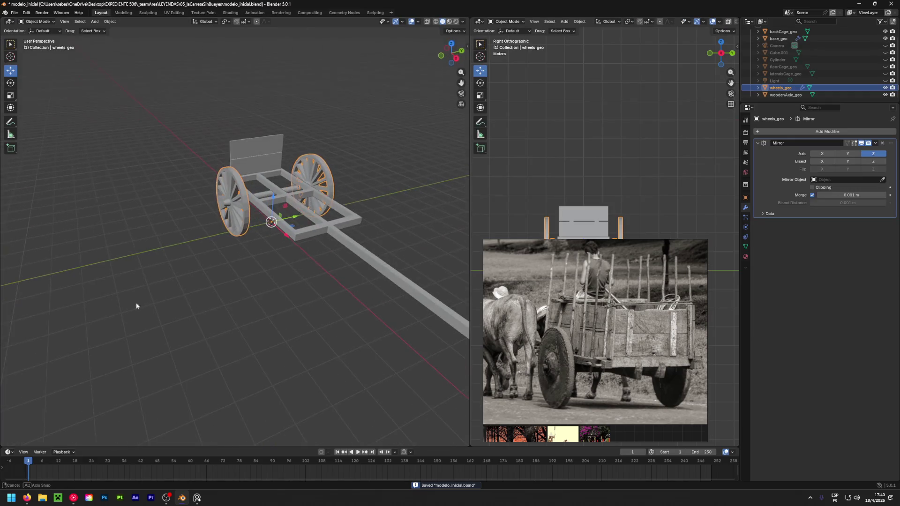
left_click_drag(885, 81, 892, 51)
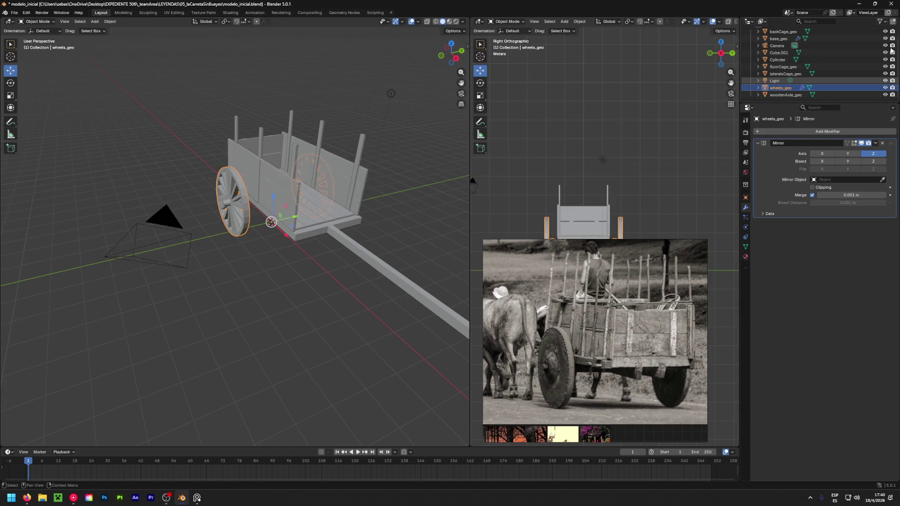
left_click(389, 184)
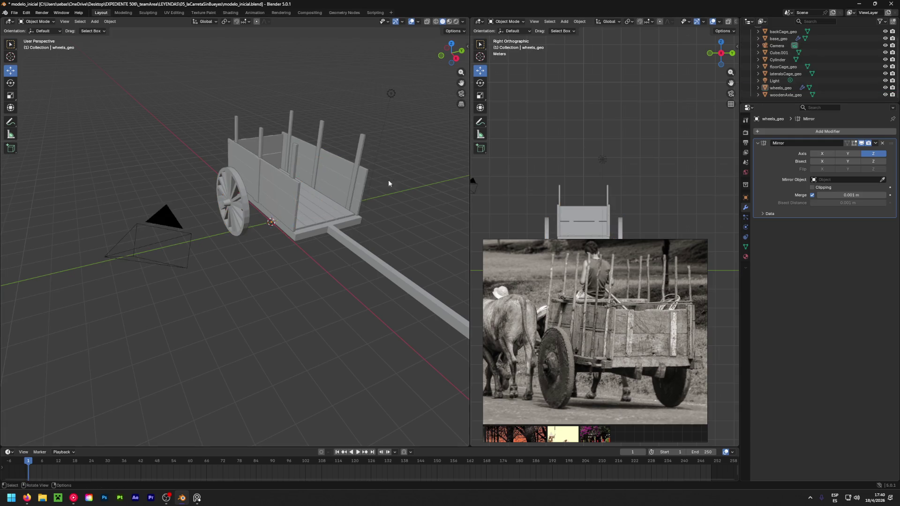
left_click(246, 193)
middle_click_drag(245, 193, 211, 202)
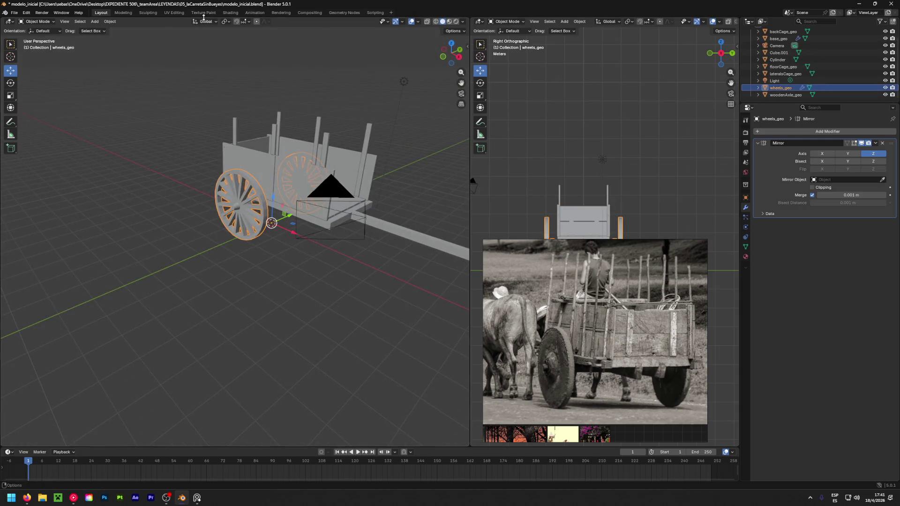
In UV Editing, move the small stray wheel island into the UV square and show the Mirror modifier.
left_click(174, 13)
mouse_move(586, 89)
middle_mouse_down()
mouse_move(566, 90)
mouse_move(619, 120)
middle_mouse_up()
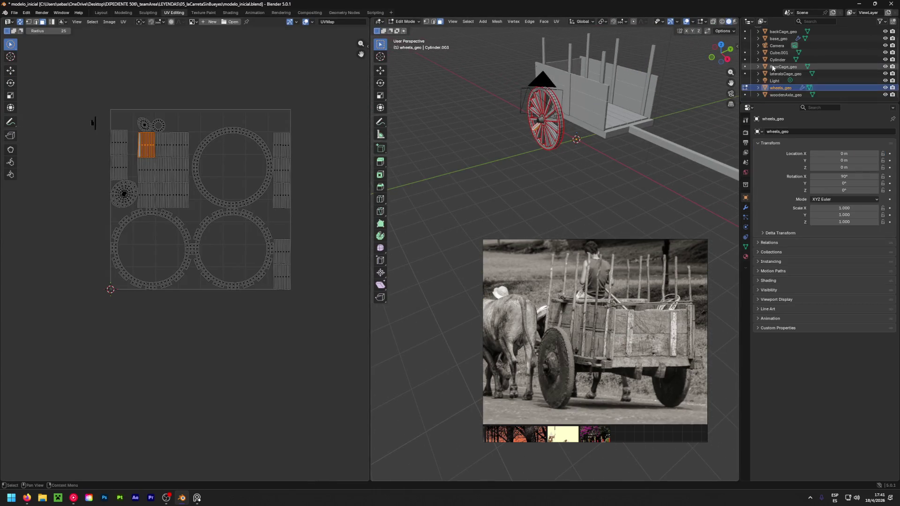
key("a")
key("c")
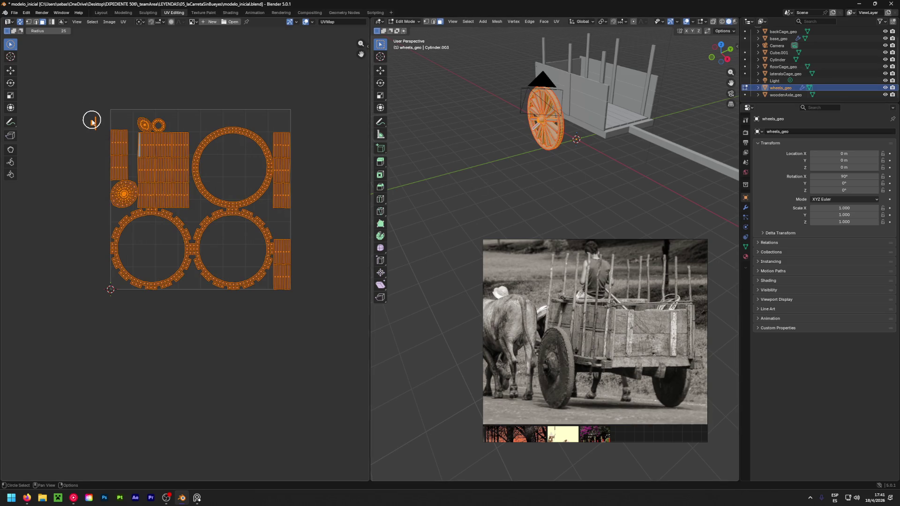
left_click(92, 121)
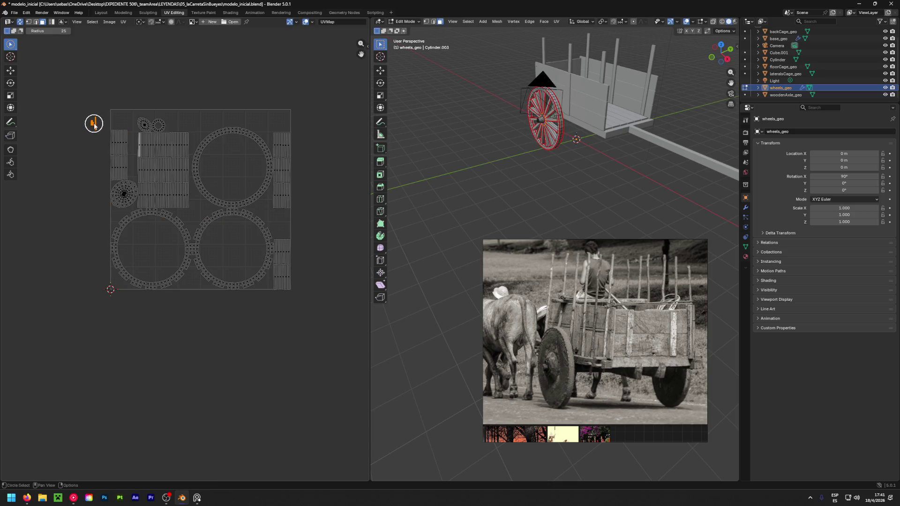
key("g")
left_click(115, 118)
left_click(747, 206)
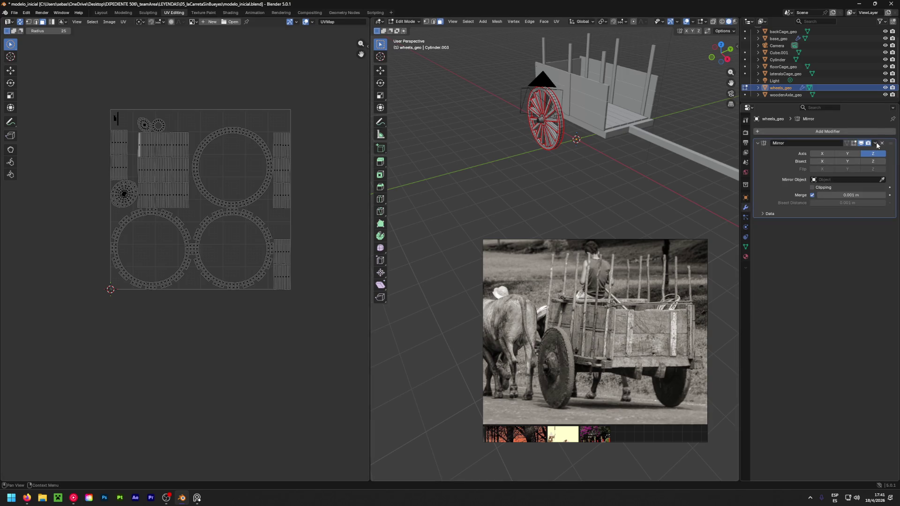
Apply the wheels_geo Mirror modifier in Object Mode, then return to Edit Mode.
key("Tab")
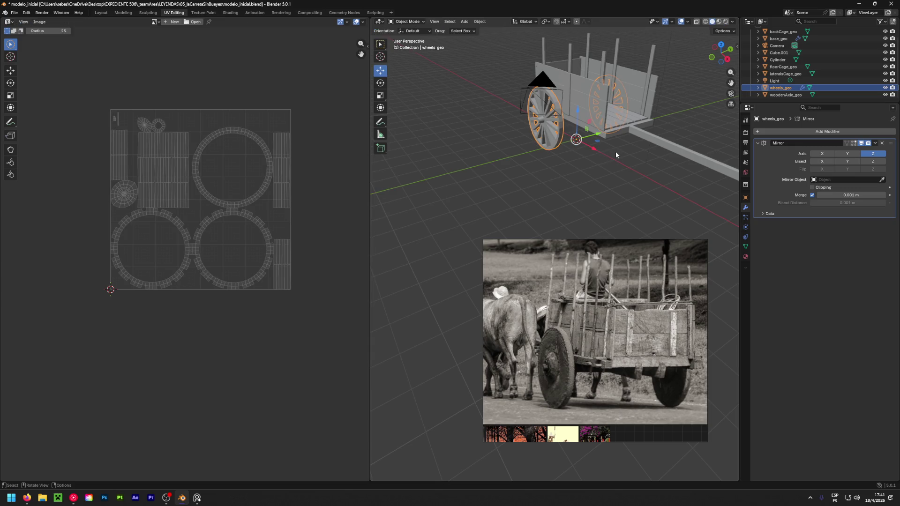
left_click(875, 144)
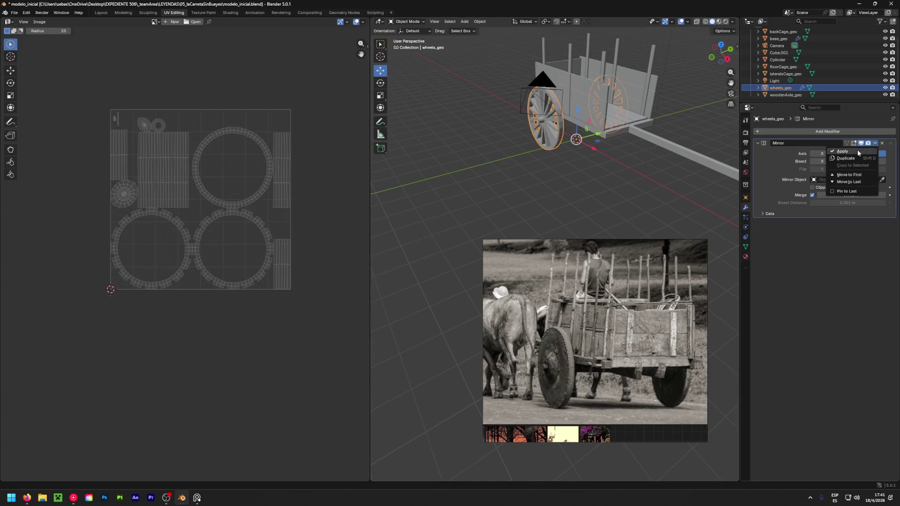
left_click(857, 150)
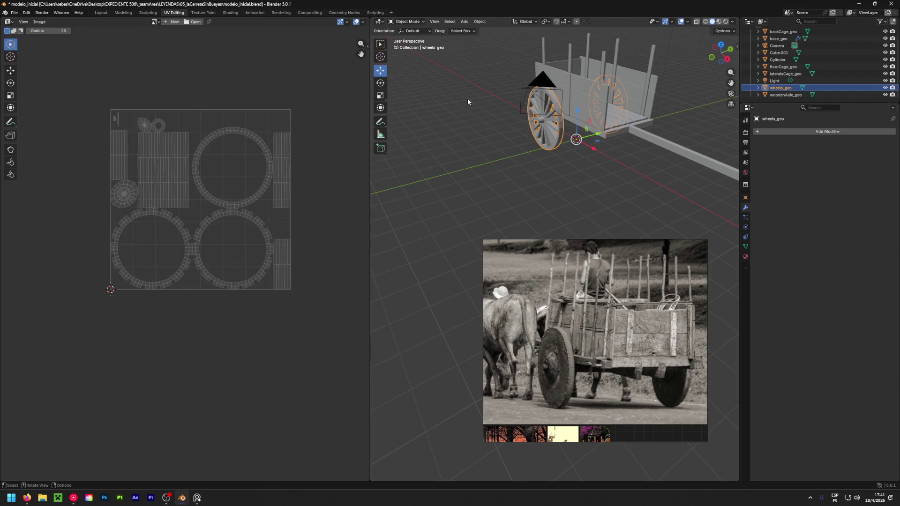
key("Tab")
Circle-select the top UV strip, orbit to the wheel's side, then clear the UV selection.
mouse_move(453, 142)
middle_mouse_down()
mouse_move(505, 140)
mouse_move(474, 141)
middle_mouse_up()
key("c")
scroll(270, 140, "up", 5)
mouse_move(327, 152)
left_mouse_down()
mouse_move(279, 146)
mouse_move(294, 156)
left_mouse_up()
key("Escape")
mouse_move(656, 117)
middle_mouse_down()
mouse_move(694, 123)
mouse_move(470, 133)
mouse_move(708, 117)
mouse_move(429, 134)
mouse_move(516, 132)
middle_mouse_up()
left_click(272, 84)
scroll(268, 79, "down", 1)
Zoom in and out on the wheel UV islands to inspect the layout up close.
scroll(268, 78, "down", 3)
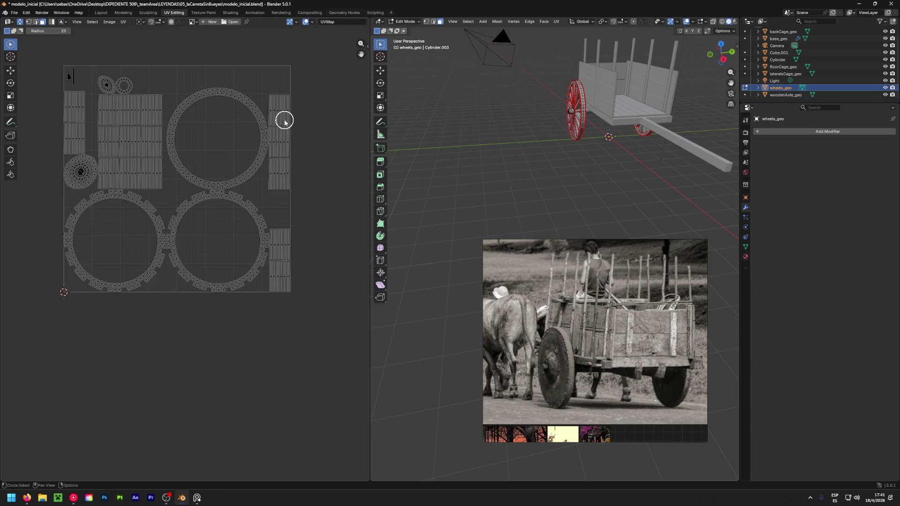
scroll(215, 187, "up", 8)
scroll(236, 181, "down", 7)
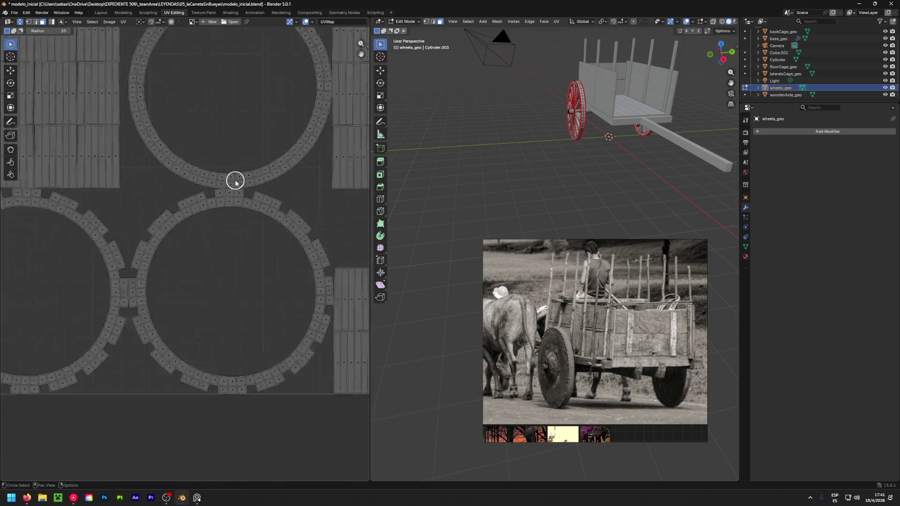
scroll(165, 178, "down", 2)
scroll(125, 165, "up", 3)
scroll(127, 166, "down", 2)
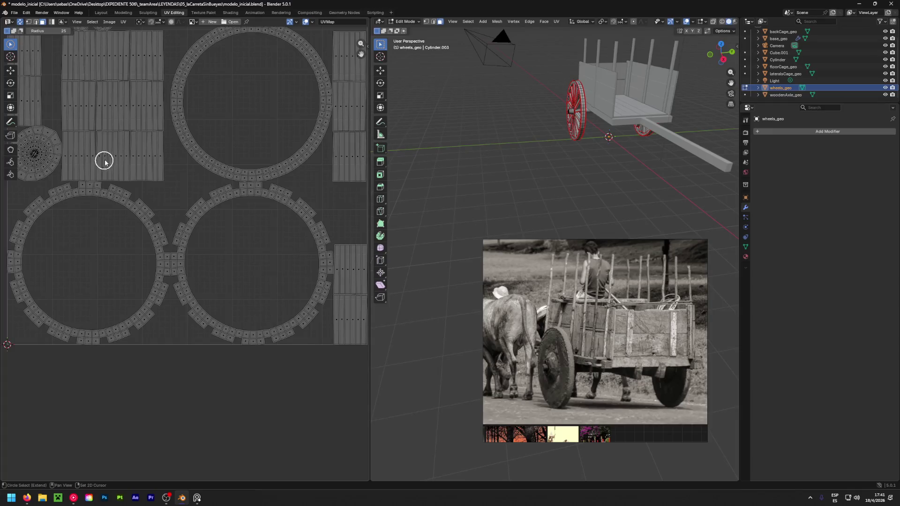
scroll(211, 175, "up", 2)
scroll(136, 137, "up", 3)
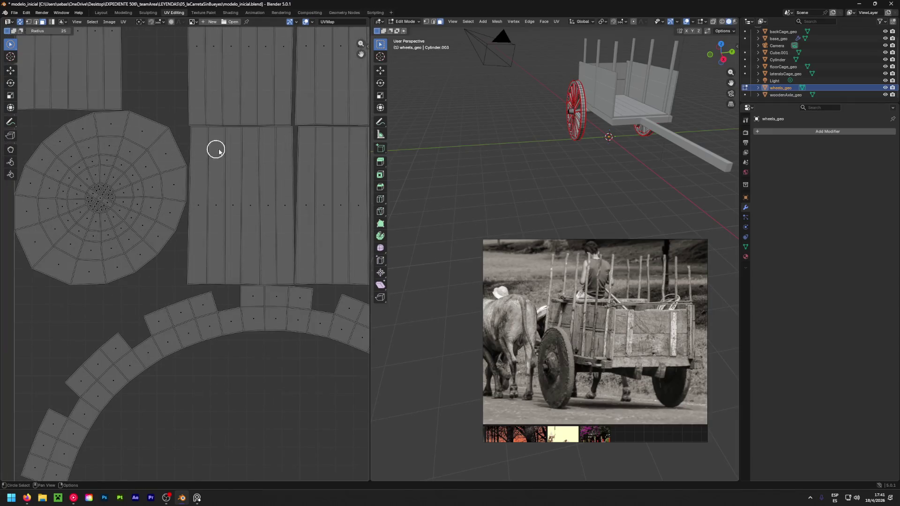
scroll(165, 145, "down", 5)
scroll(197, 175, "down", 6)
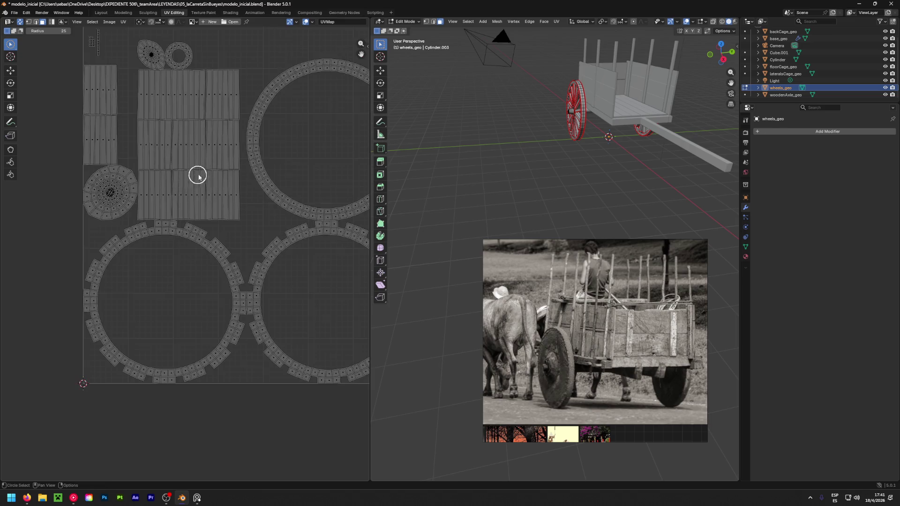
scroll(207, 167, "up", 3)
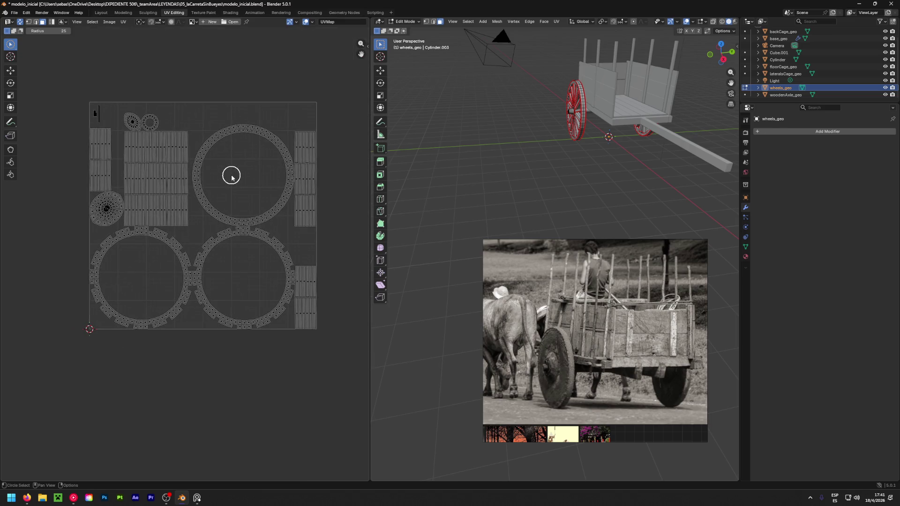
scroll(446, 178, "down", 4)
Orbit around the cart and save modelo_inicial.blend.
mouse_move(459, 155)
middle_mouse_down()
mouse_move(631, 157)
mouse_move(413, 157)
mouse_move(424, 160)
middle_mouse_up()
scroll(582, 155, "up", 3)
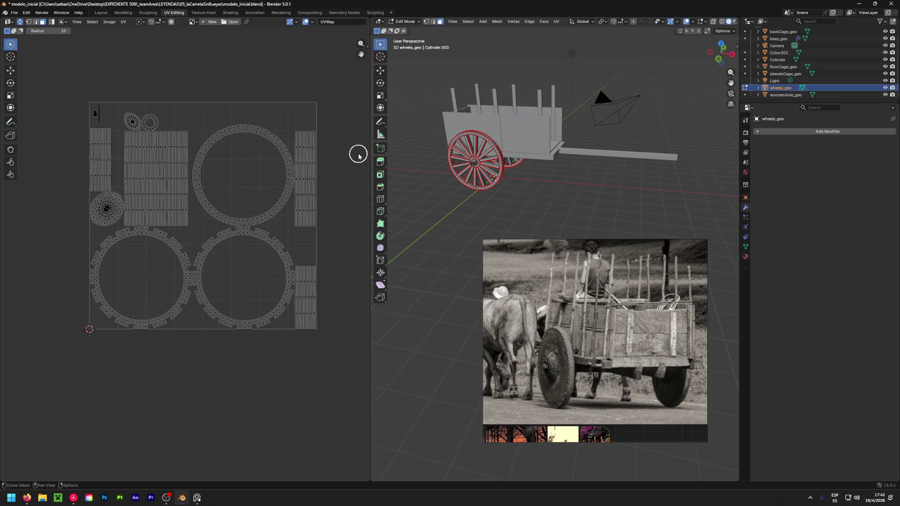
key("ctrl+s")
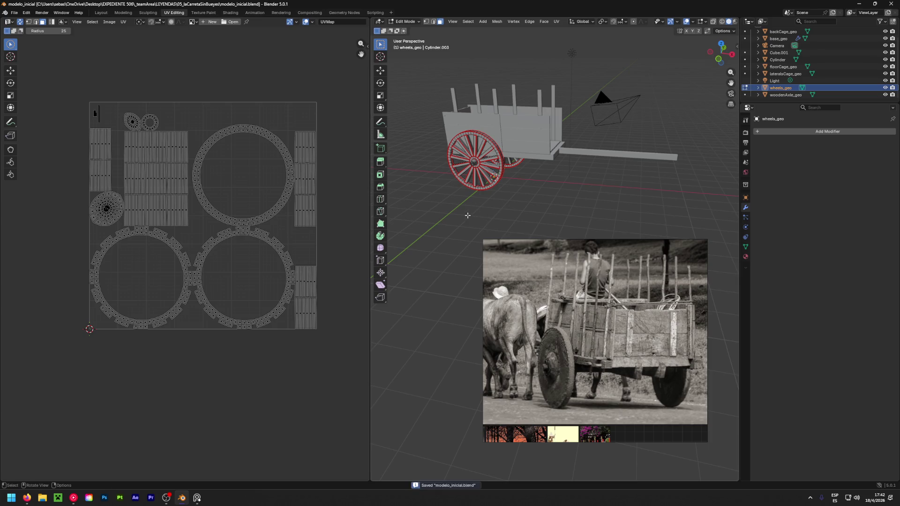
Switch editing to woodenAxle_geo and circle-select its long UV strip.
middle_click_drag(602, 205, 720, 146)
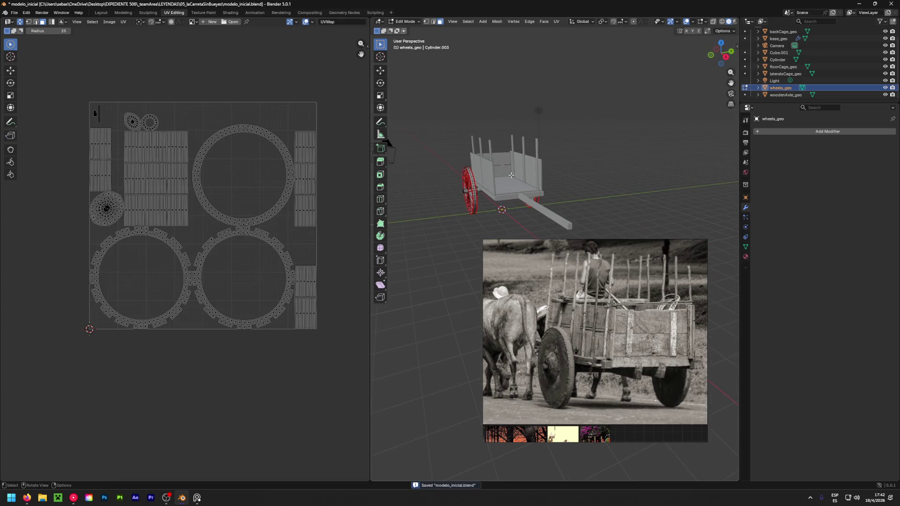
left_click(746, 94)
mouse_move(539, 141)
middle_mouse_down()
mouse_move(574, 137)
mouse_move(431, 169)
middle_mouse_up()
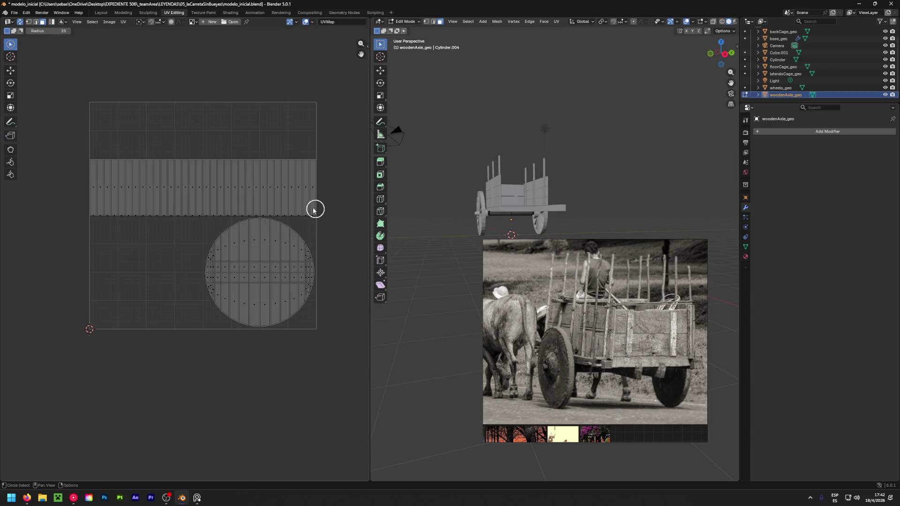
mouse_move(327, 191)
left_mouse_down()
mouse_move(60, 197)
mouse_move(133, 189)
mouse_move(70, 183)
mouse_move(334, 179)
mouse_move(227, 191)
left_mouse_up()
key("Escape")
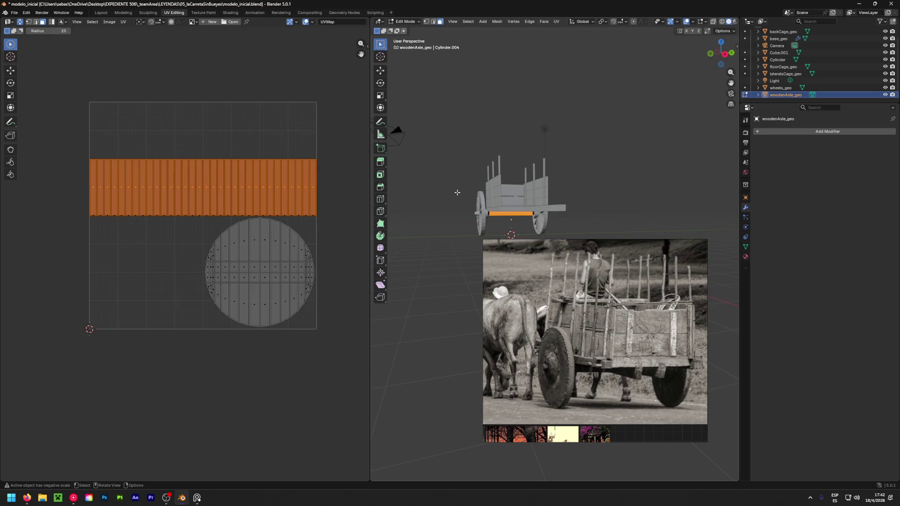
Select a loop along the axle and its end edge ring in edge mode, viewing the axle end.
left_click(447, 205)
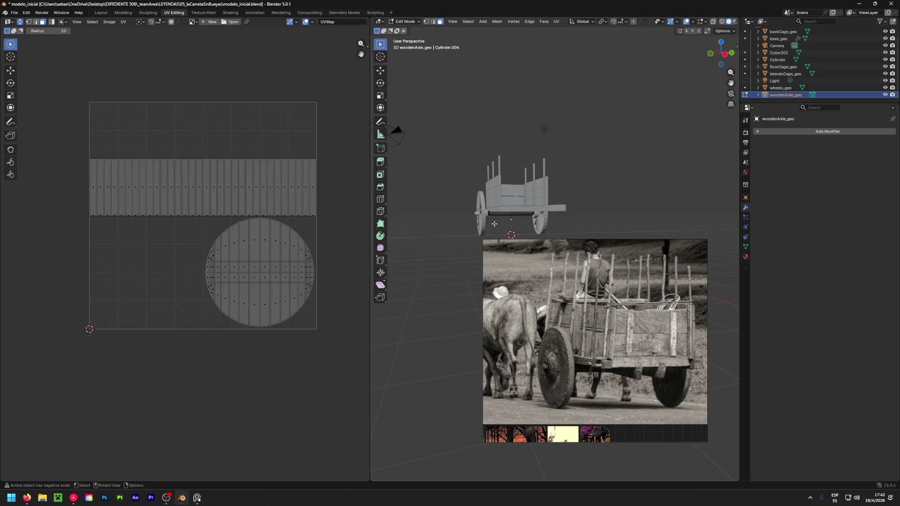
scroll(469, 202, "up", 10)
mouse_move(497, 192)
middle_mouse_down()
mouse_move(528, 185)
mouse_move(474, 181)
mouse_move(467, 164)
middle_mouse_up()
left_click(467, 164, "alt")
key("2")
left_click(466, 153, "alt")
mouse_move(603, 175)
middle_mouse_down()
mouse_move(462, 163)
mouse_move(533, 129)
mouse_move(621, 150)
middle_mouse_up()
middle_click_drag(503, 150, 523, 150)
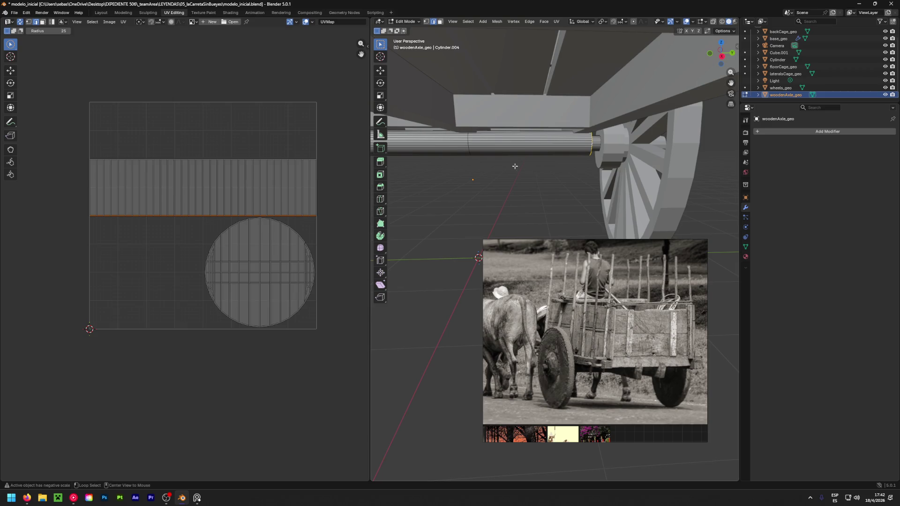
In face mode with X-ray on, box-select and delete the middle axle faces, then restore solid shading.
middle_click_drag(525, 163, 494, 165, "alt")
key("3")
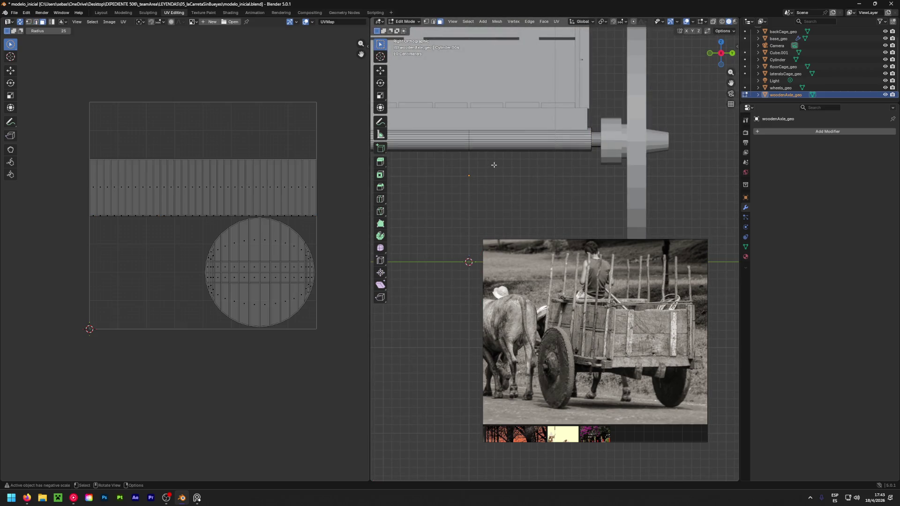
key("shift+z")
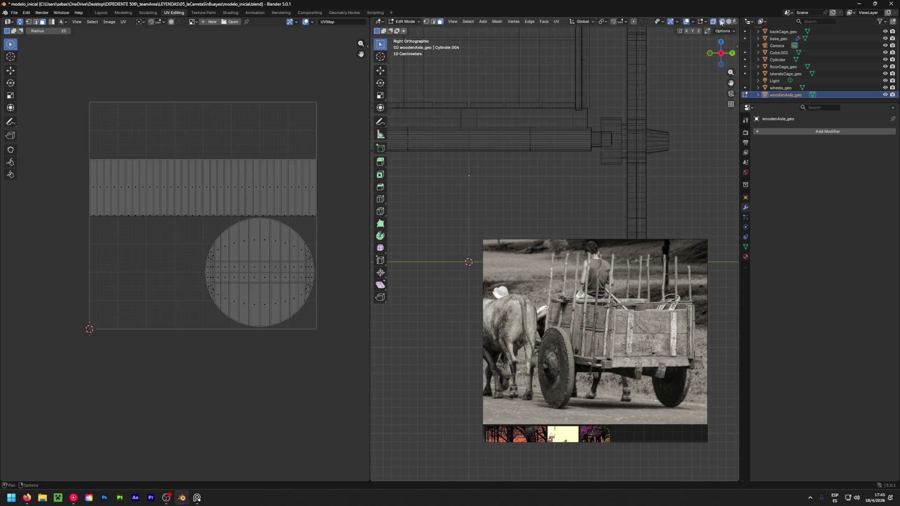
left_click_drag(510, 177, 637, 104)
key("x")
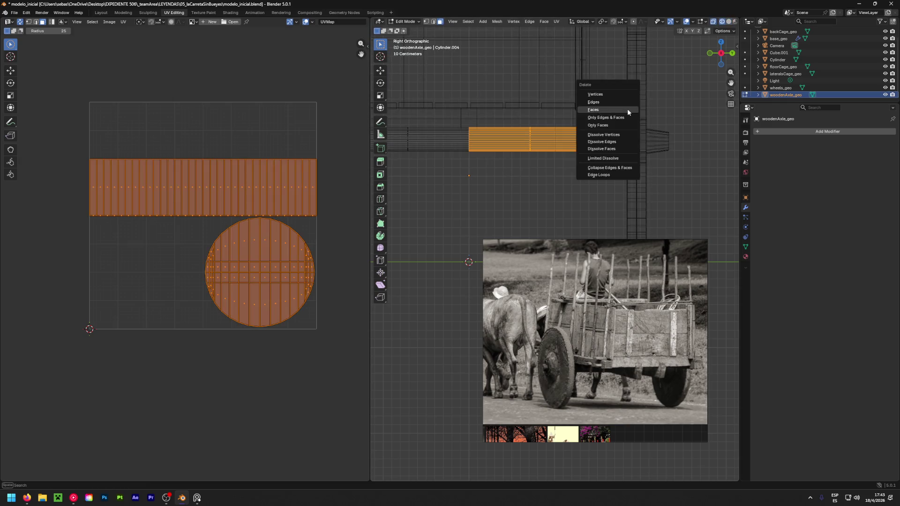
left_click(628, 110)
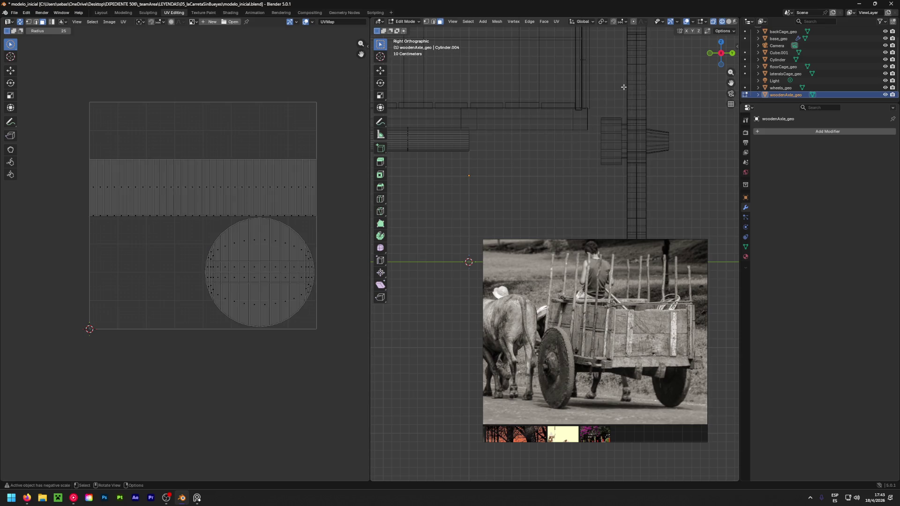
key("shift+z")
middle_click_drag(484, 160, 594, 149, "shift")
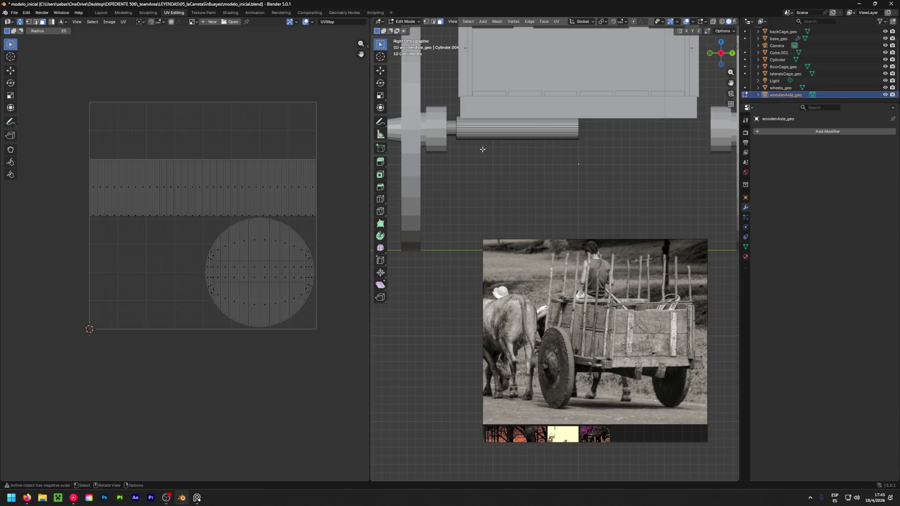
Select the edge ring at the axle's end and mark it as a UV seam.
key("a")
key("alt+a")
mouse_move(451, 143)
middle_mouse_down()
mouse_move(533, 176)
mouse_move(479, 181)
middle_mouse_up()
scroll(469, 155, "up", 4)
scroll(456, 127, "up", 1)
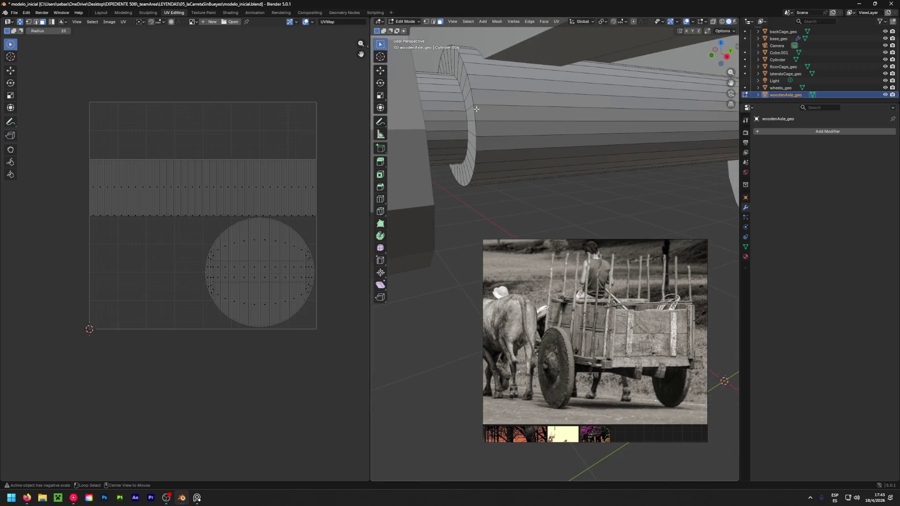
left_click(474, 113, "alt")
left_click(473, 97, "alt")
key("2")
left_click(472, 98, "alt")
key("ctrl+e")
left_click(438, 217)
Mark the selected edges as a seam, test an unwrap of the whole axle, then undo it.
mouse_move(438, 217)
middle_mouse_down()
mouse_move(464, 126)
mouse_move(418, 151)
mouse_move(429, 154)
middle_mouse_up()
key("ctrl+e")
left_click(429, 146)
key("c")
key("Escape")
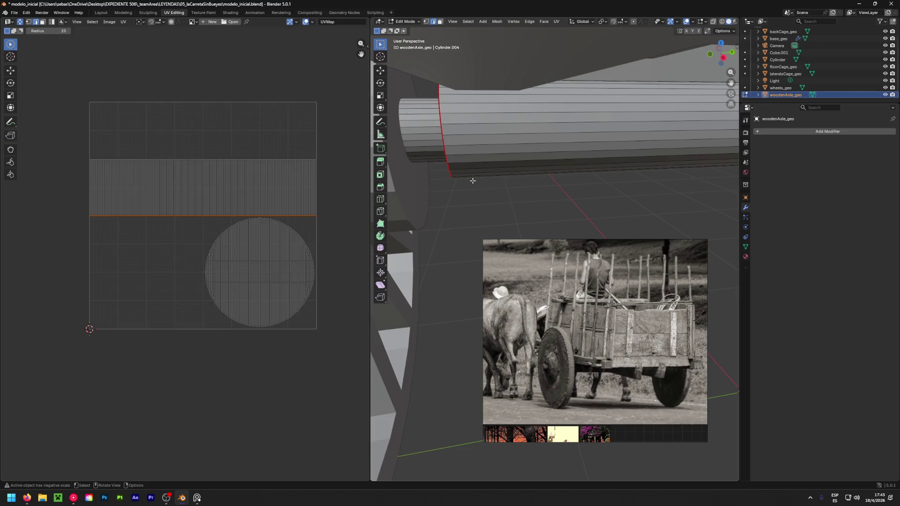
key("a")
key("u")
left_click(473, 181)
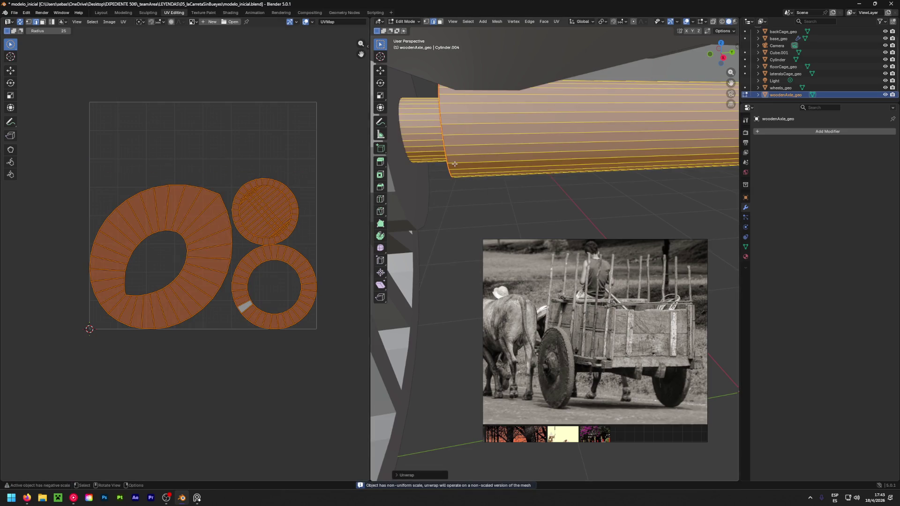
key("ctrl+z")
Mark one lengthwise axle edge as a seam and unwrap the whole axle again.
scroll(564, 155, "up", 3)
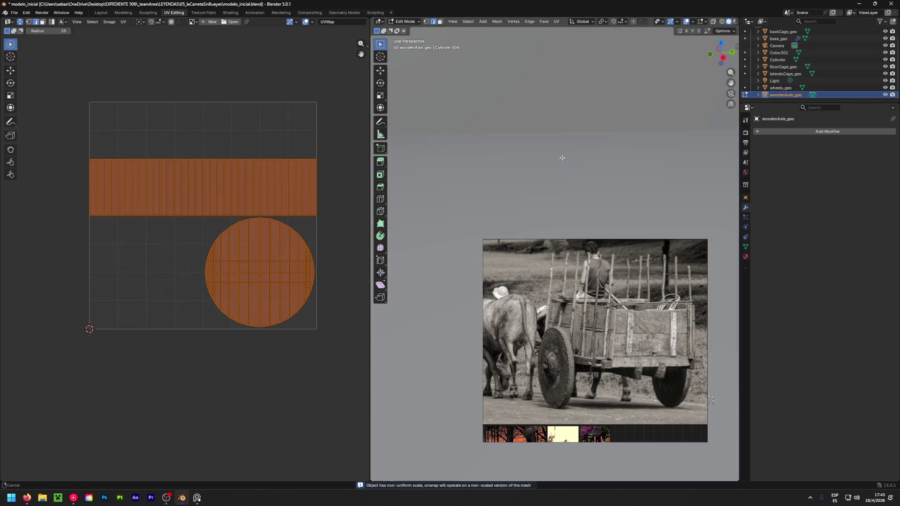
middle_click_drag(595, 144, 729, 179)
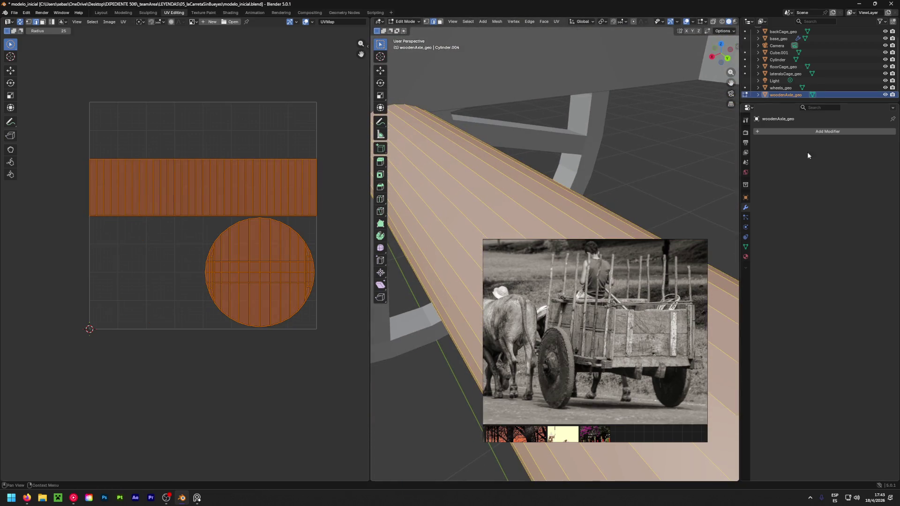
left_click(476, 172)
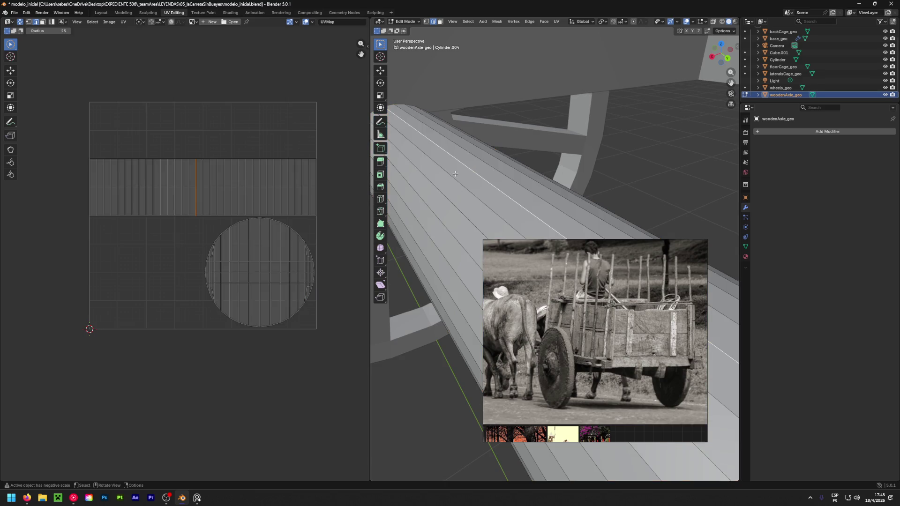
mouse_move(435, 192)
middle_mouse_down()
mouse_move(487, 173)
mouse_move(450, 157)
mouse_move(485, 180)
mouse_move(450, 188)
middle_mouse_up()
key("ctrl+e")
left_click(455, 159)
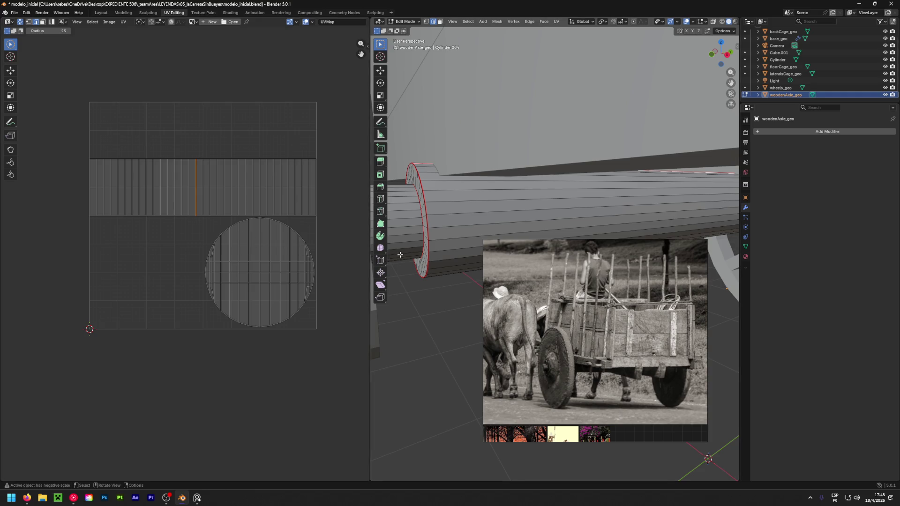
key("a")
key("u")
left_click(447, 218)
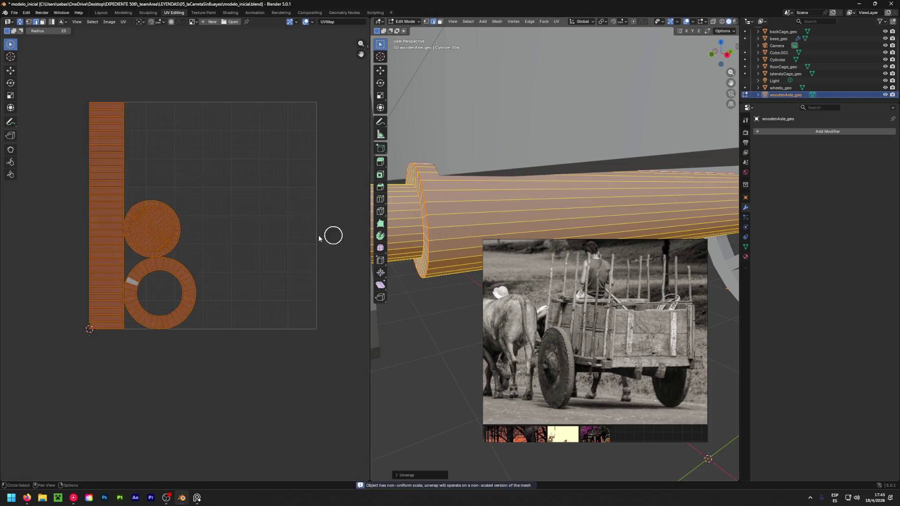
Circle-select the long left UV strip to check it, then clear the selection.
key("alt+a")
key("c")
left_click_drag(109, 336, 117, 94)
key("Escape")
key("alt+a")
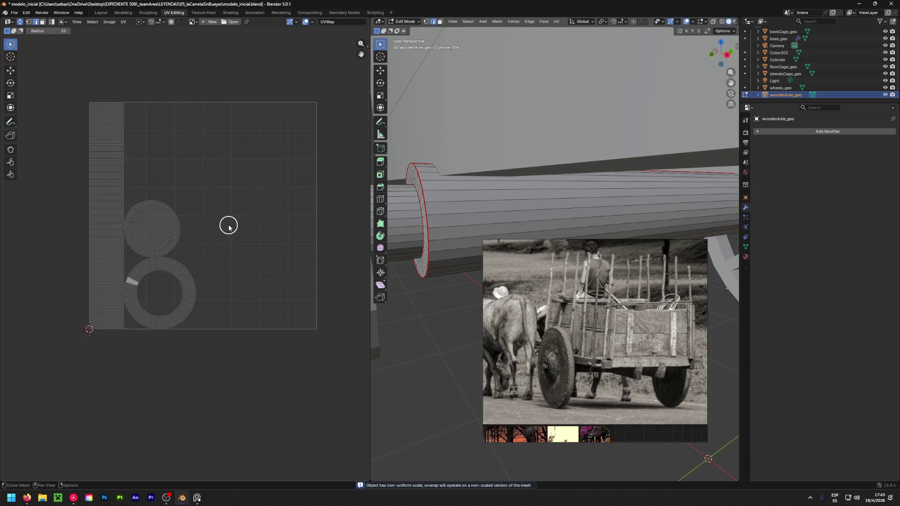
middle_click_drag(203, 237, 253, 227)
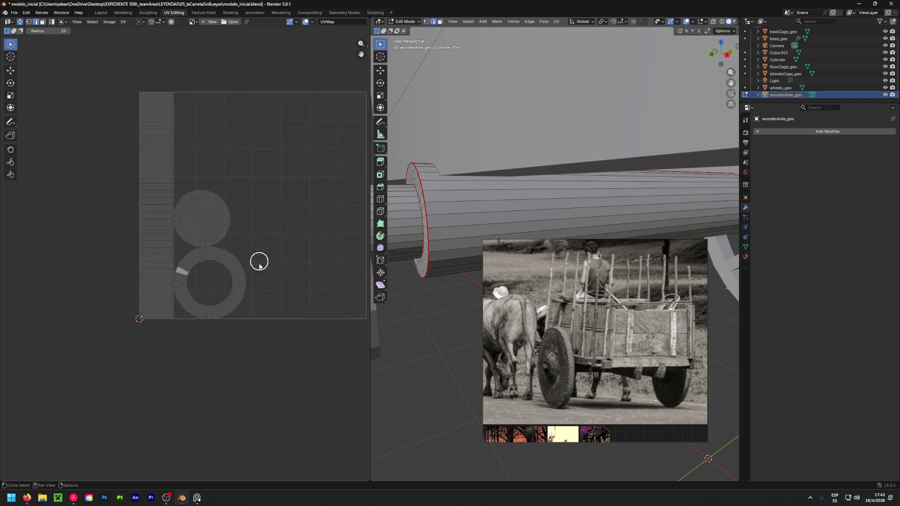
left_click_drag(146, 336, 154, 64)
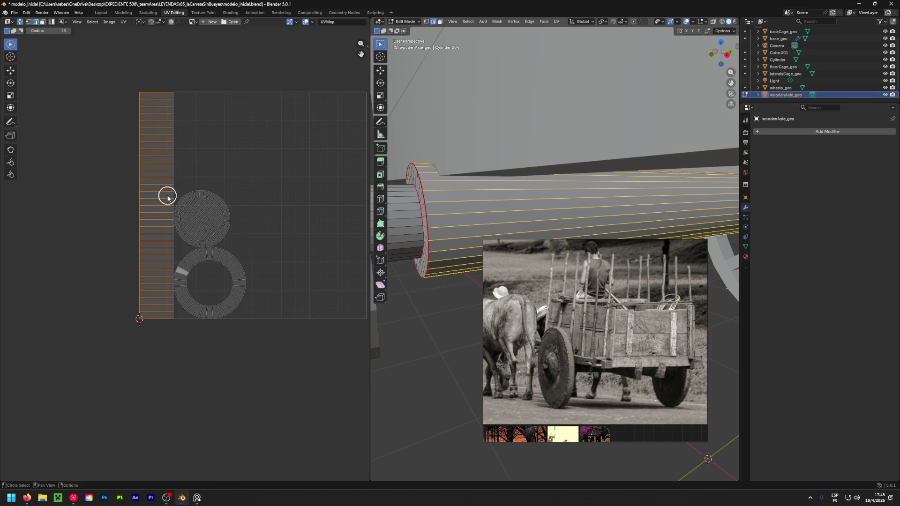
scroll(167, 198, "down", 3)
key("alt+a")
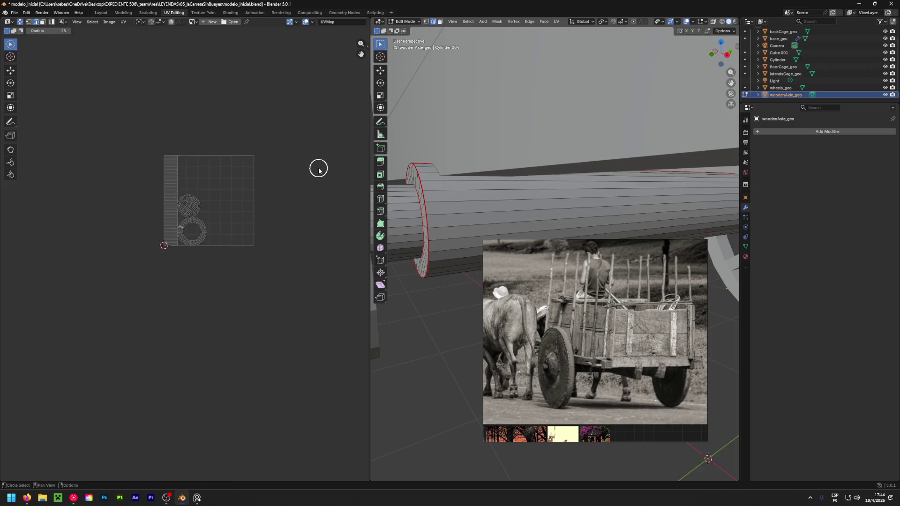
scroll(222, 186, "up", 3)
Move the upper UV disc and the lower UV ring up and to the right.
mouse_move(159, 227)
left_mouse_down()
mouse_move(131, 219)
mouse_move(119, 246)
mouse_move(144, 257)
mouse_move(149, 220)
mouse_move(140, 237)
left_mouse_up()
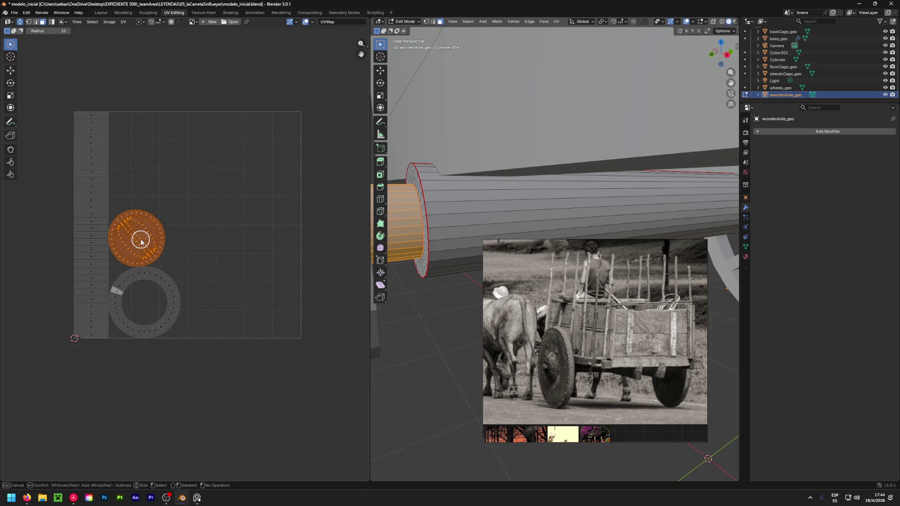
key("Escape")
key("g")
left_click(218, 190)
key("c")
mouse_move(195, 236)
left_mouse_down()
mouse_move(117, 306)
mouse_move(175, 272)
mouse_move(127, 322)
mouse_move(148, 328)
left_mouse_up()
key("g")
left_click(224, 307)
left_click(294, 217)
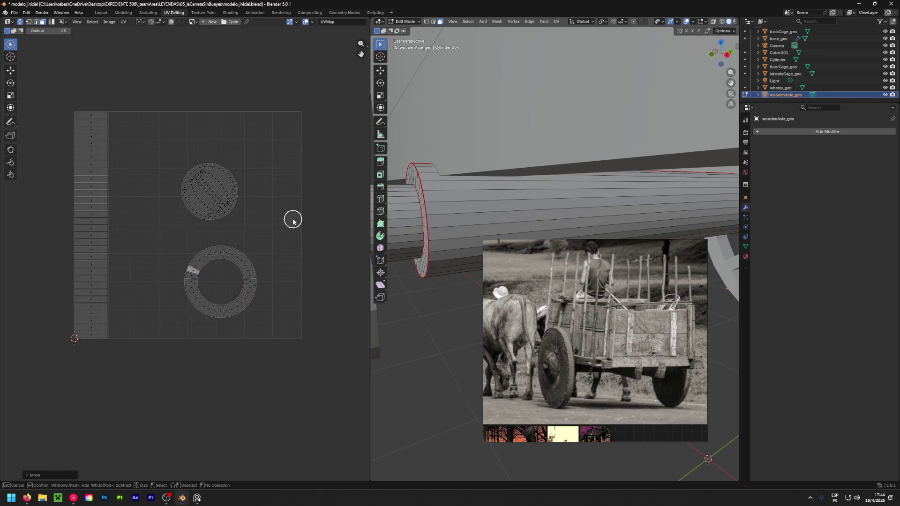
Enlarge the UV disc and place it at the upper right.
scroll(287, 231, "down", 7)
scroll(237, 231, "up", 6)
mouse_move(197, 225)
left_mouse_down()
mouse_move(219, 217)
mouse_move(170, 210)
left_mouse_up()
key("Escape")
key("s")
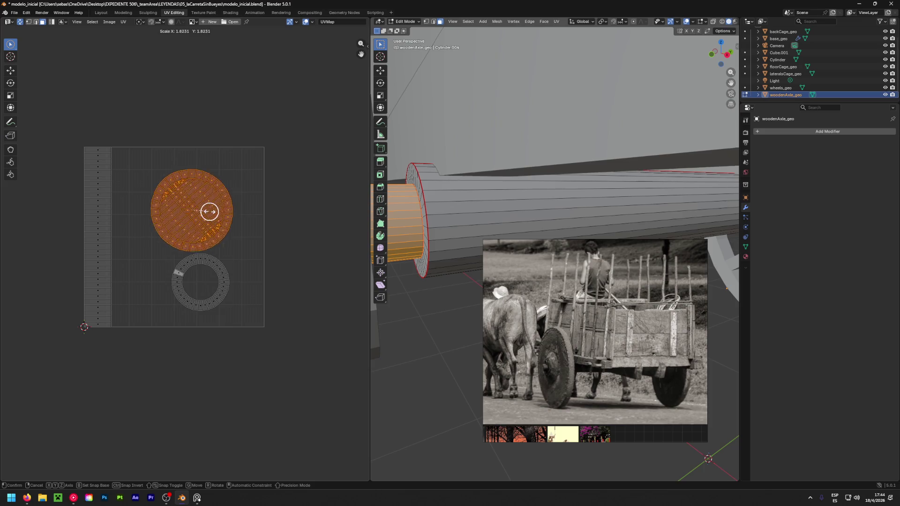
left_click(182, 202)
key("g")
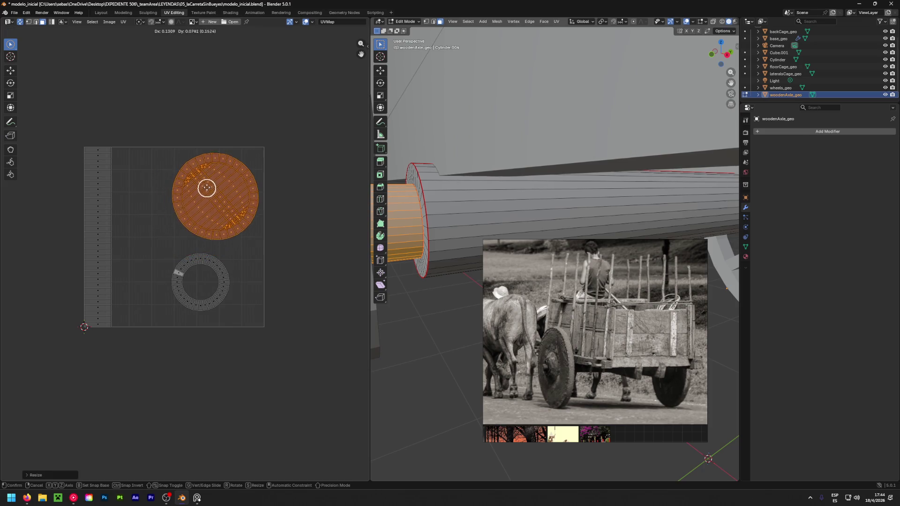
left_click(208, 185)
Shift the UV ring slightly right and enlarge it to about the disc's size.
mouse_move(163, 255)
left_mouse_down()
mouse_move(170, 272)
mouse_move(195, 280)
mouse_move(184, 285)
mouse_move(215, 302)
left_mouse_up()
key("g")
left_click(236, 295)
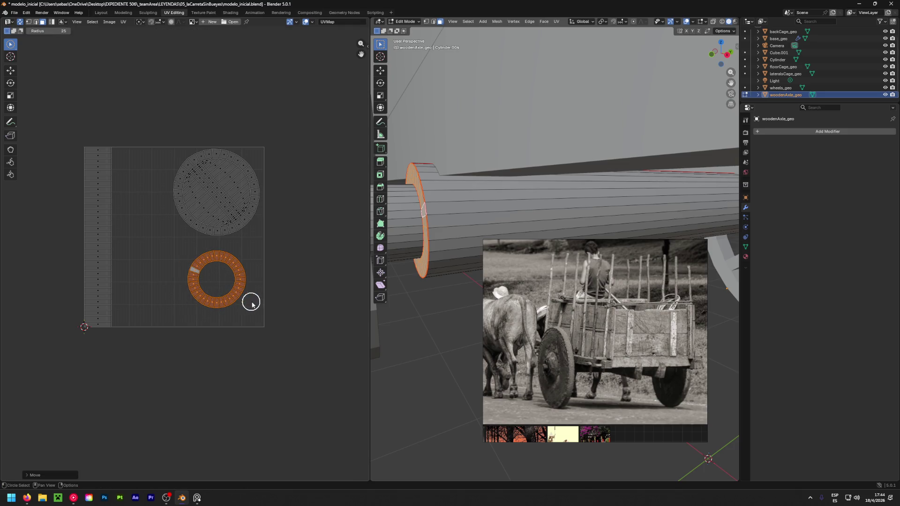
key("s")
left_click(247, 306)
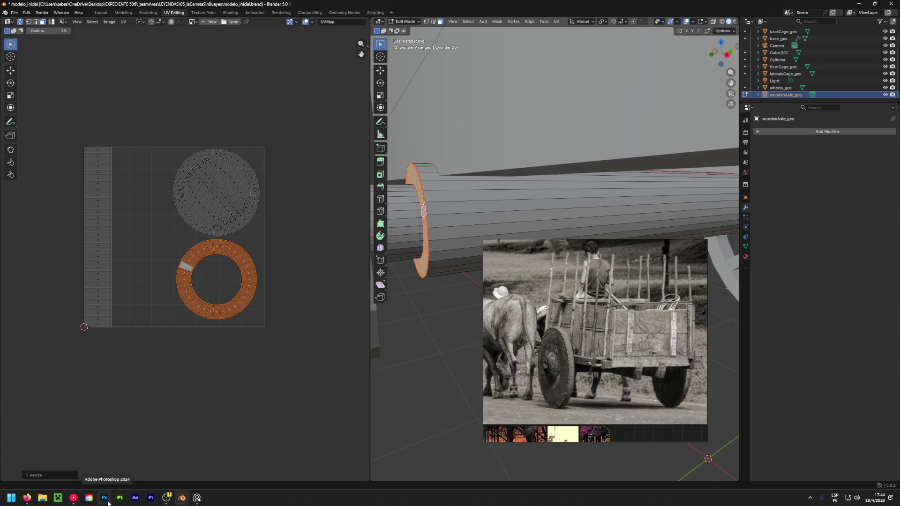
left_click(73, 498)
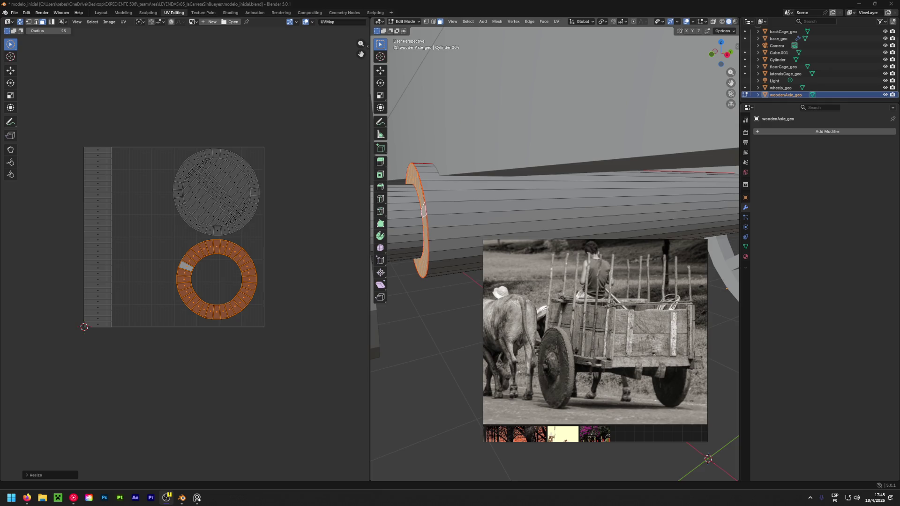
Select the axle UV strip's right edge and drag it outward to widen the strip, then zoom out.
mouse_move(86, 354)
left_mouse_down()
mouse_move(99, 126)
mouse_move(110, 181)
left_mouse_up()
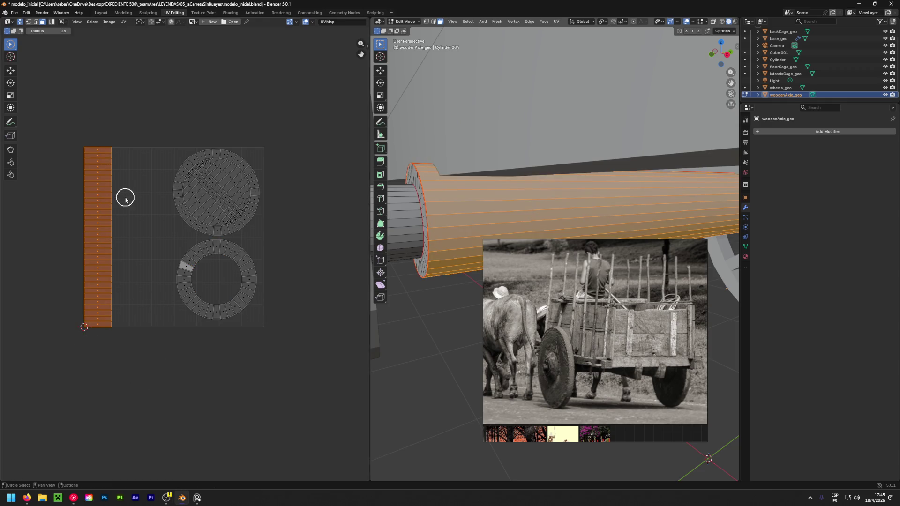
left_click(127, 206)
key("2")
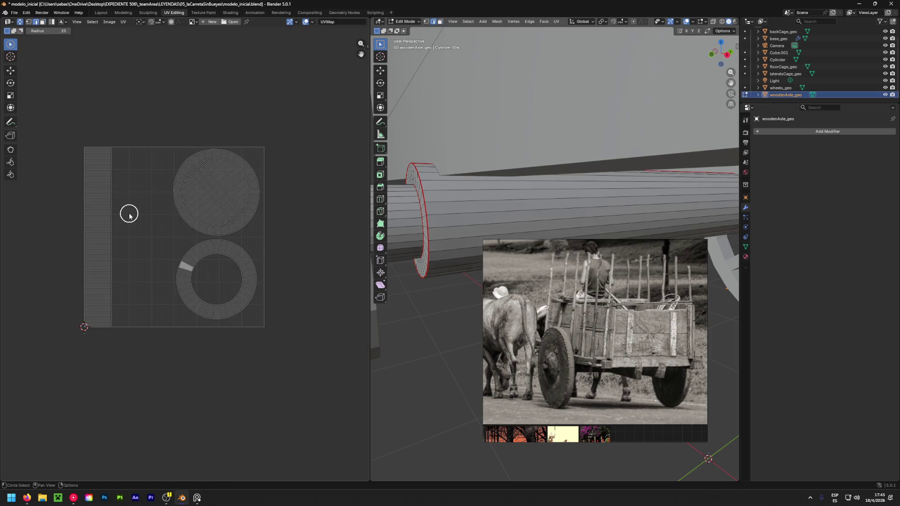
mouse_move(117, 332)
left_mouse_down()
mouse_move(120, 139)
mouse_move(111, 335)
mouse_move(87, 336)
mouse_move(98, 162)
left_mouse_up()
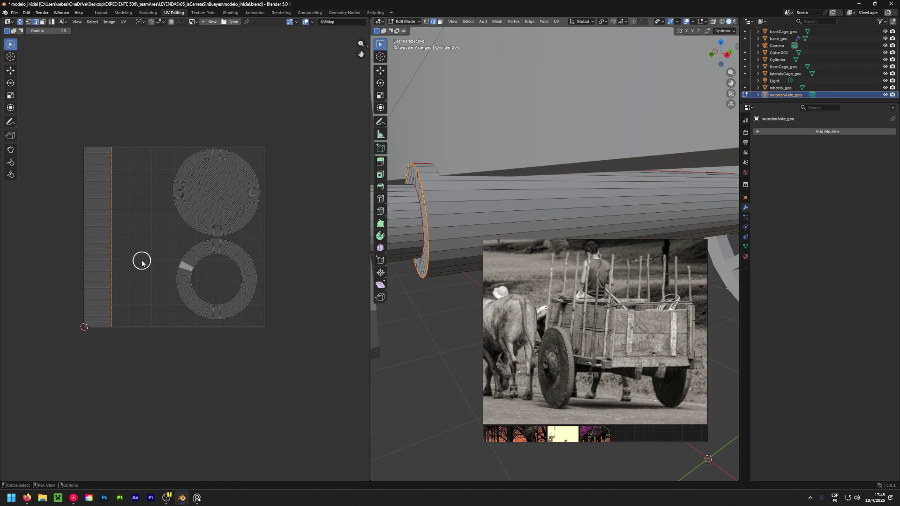
key("shift+space")
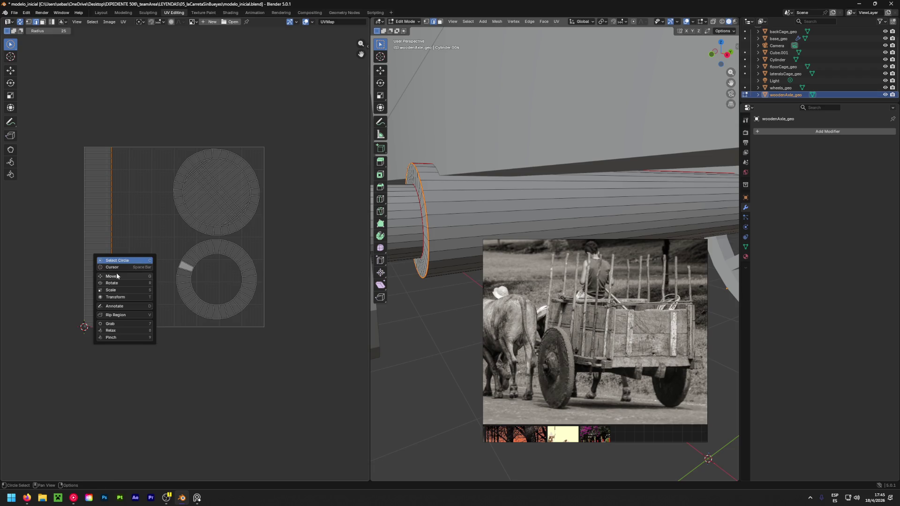
key("g")
left_click_drag(140, 242, 198, 240)
left_click(153, 135)
left_click(171, 100)
scroll(172, 102, "down", 2)
middle_click_drag(248, 169, 262, 182)
scroll(260, 183, "down", 2)
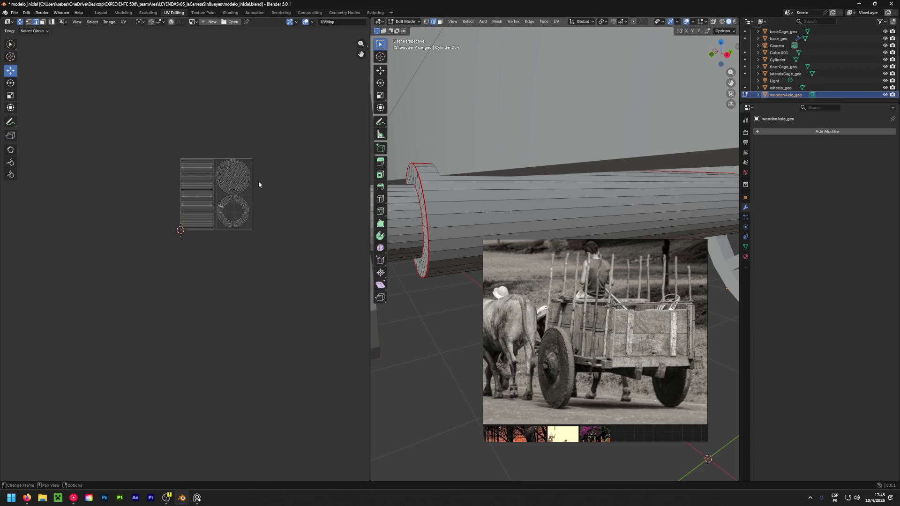
Orbit to a low side view of the axle beside the wheel, then select all its geometry.
scroll(236, 180, "up", 2)
scroll(541, 219, "down", 3)
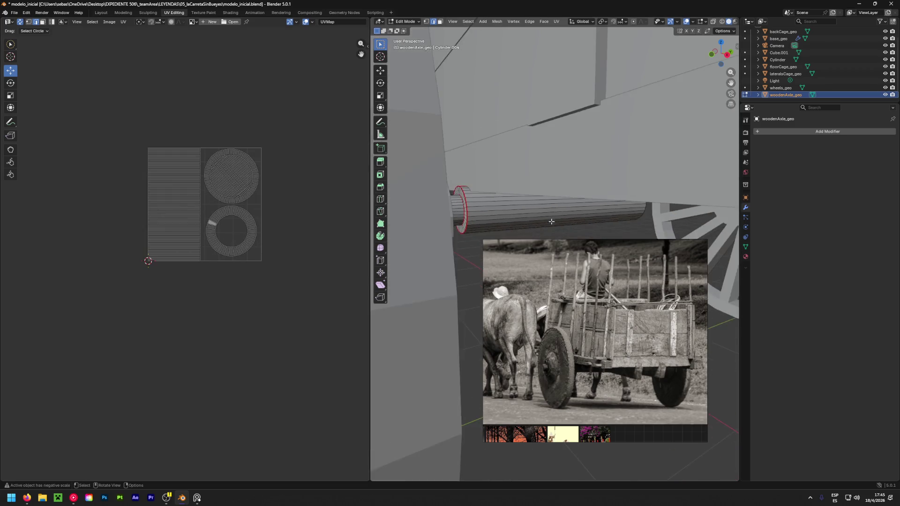
middle_click_drag(555, 201, 527, 179)
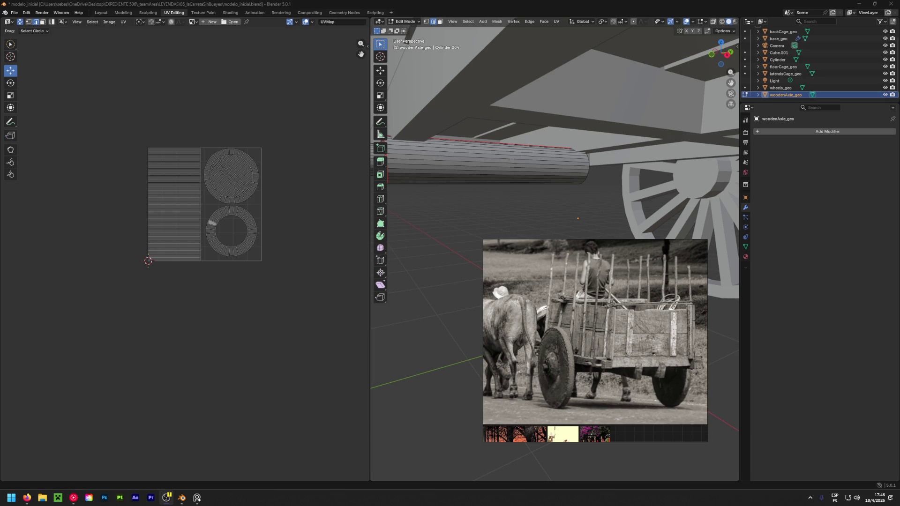
left_click(172, 383)
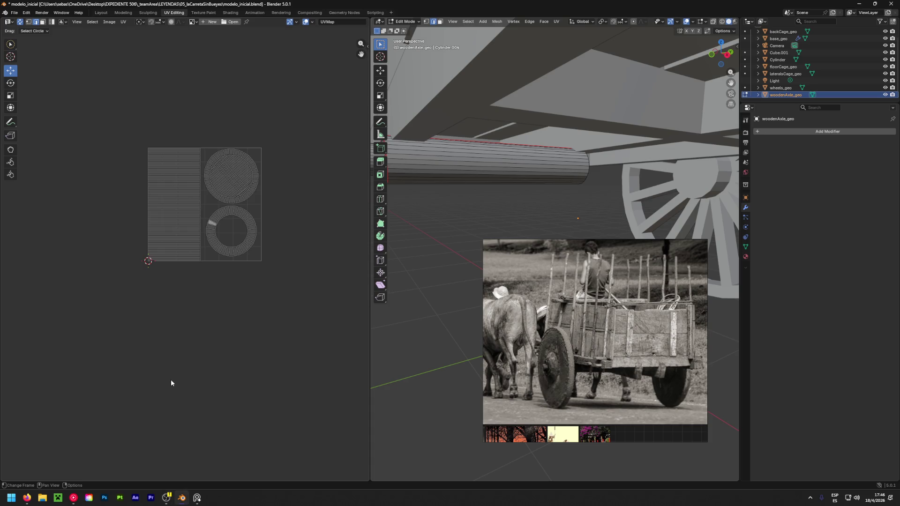
middle_click_drag(530, 197, 554, 218)
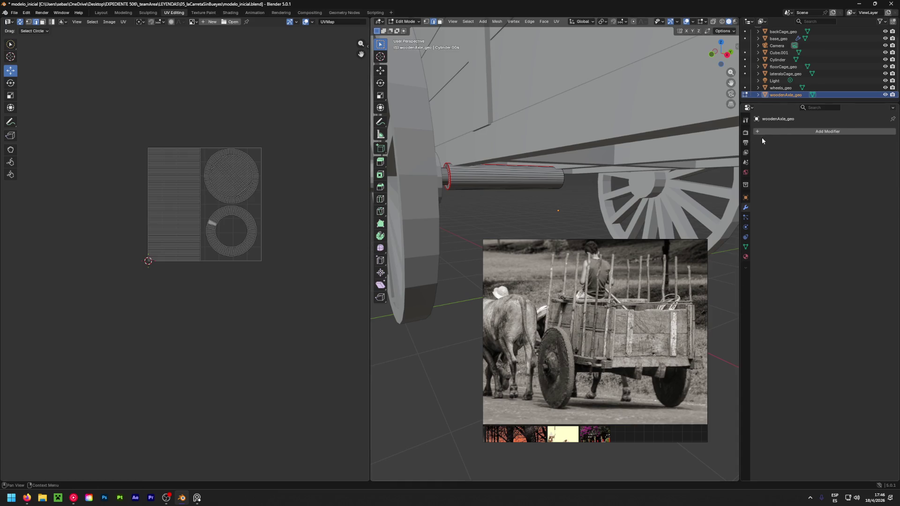
middle_click_drag(539, 201, 497, 194)
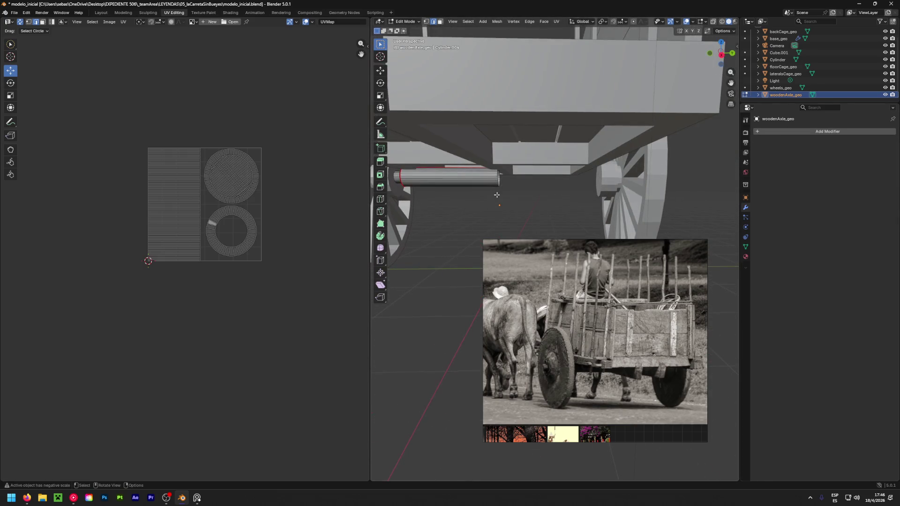
key("a")
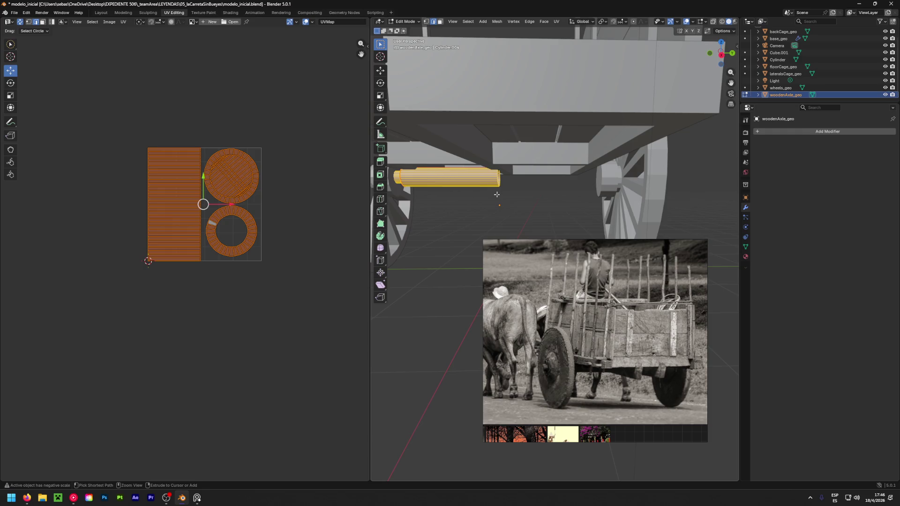
Return to Object Mode, dismiss the quit prompt, and apply the axle's transforms.
key("u")
left_click(501, 194)
key("Tab")
key("ctrl+q")
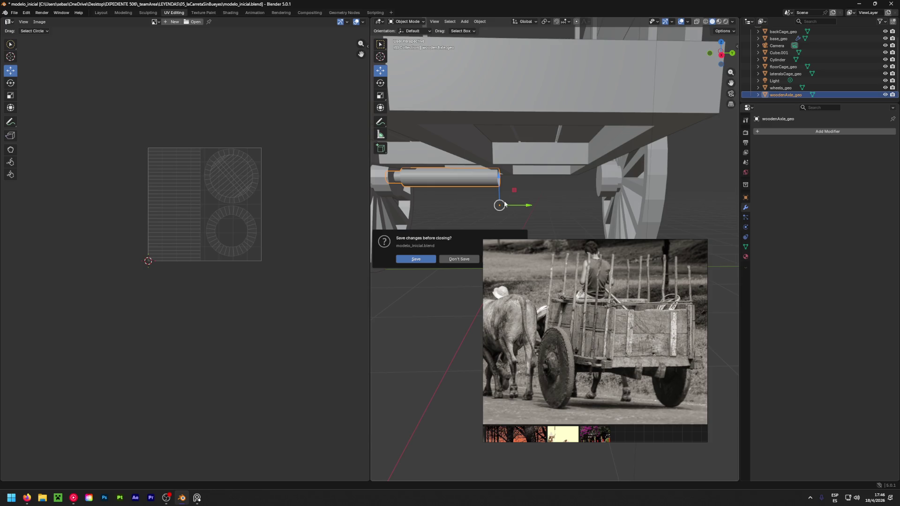
mouse_move(519, 247)
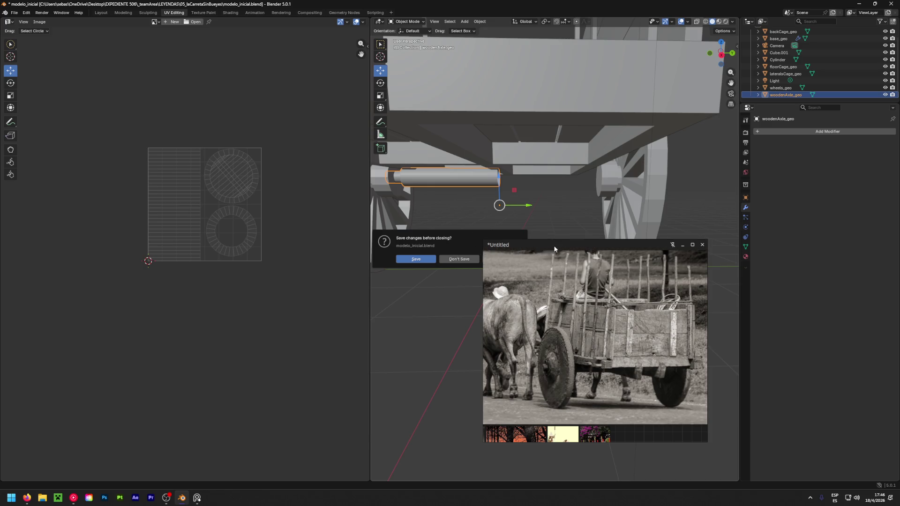
left_click_drag(555, 249, 628, 254)
left_click(504, 254)
key("ctrl+a")
left_click(498, 238)
Add a Mirror modifier on the Y axis only and apply it to the axle.
left_click(792, 131)
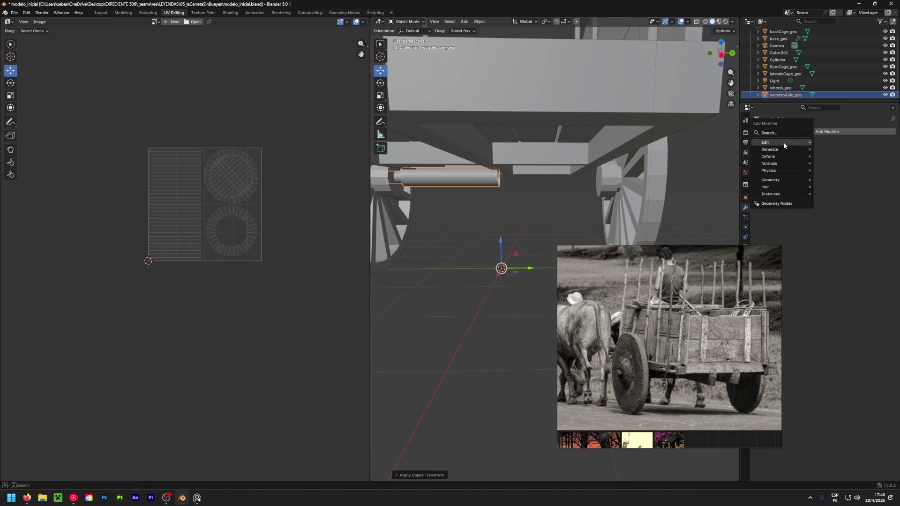
left_click(793, 136)
left_click(762, 149)
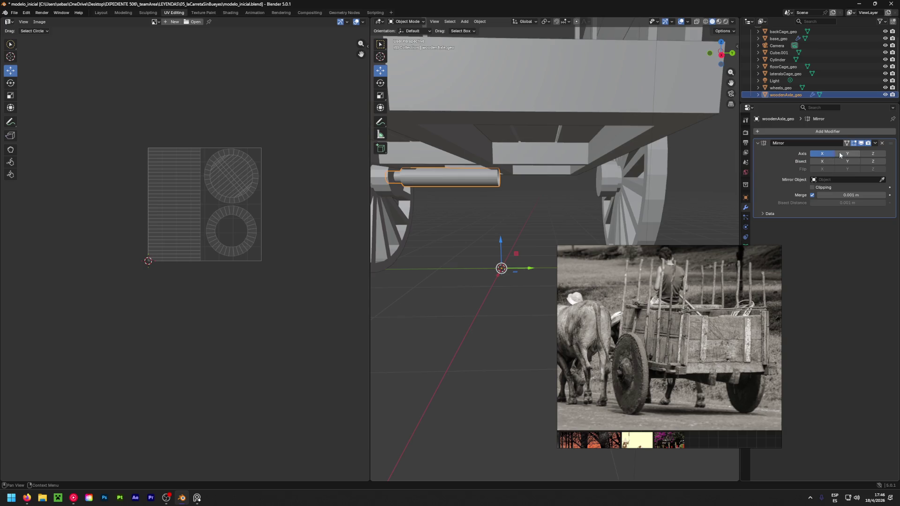
left_click(847, 153)
left_click(822, 154)
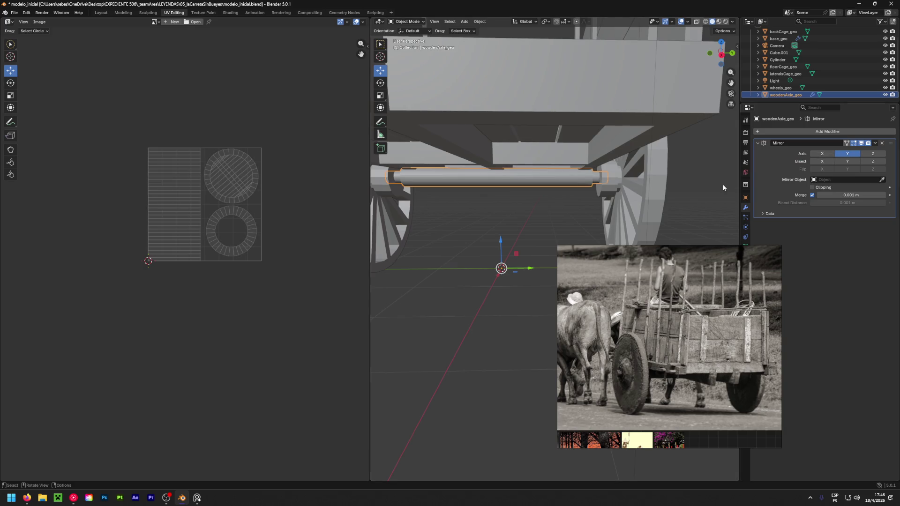
left_click(874, 144)
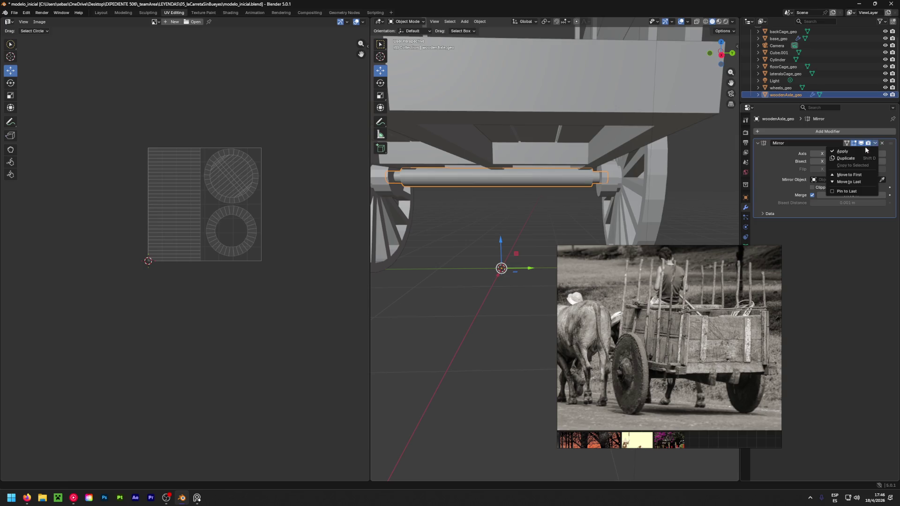
left_click(860, 151)
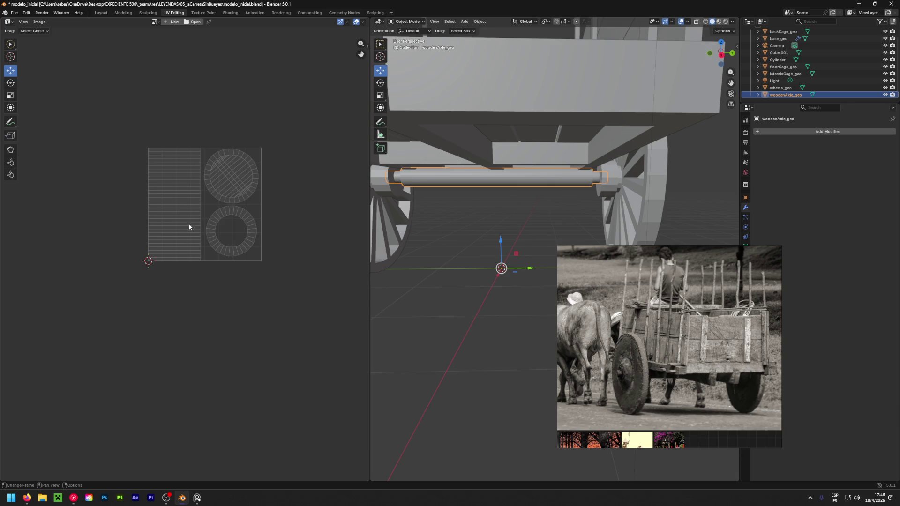
Circle-select the mirrored axle's long left UV strip in face mode, then zoom out over the whole cart.
key("Tab")
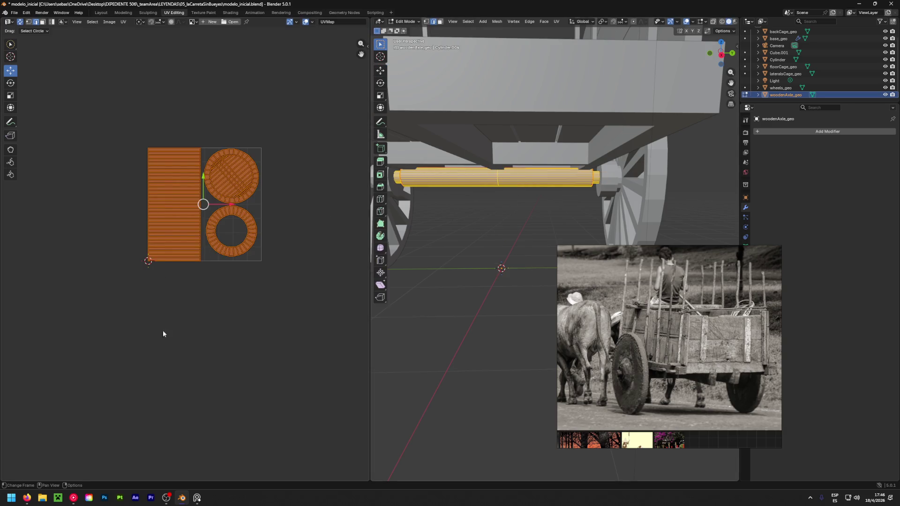
key("alt+a")
key("3")
key("c")
mouse_move(174, 209)
left_mouse_down()
mouse_move(176, 137)
mouse_move(182, 291)
mouse_move(180, 141)
mouse_move(156, 139)
mouse_move(176, 155)
mouse_move(180, 293)
left_mouse_up()
key("Escape")
key("alt+a")
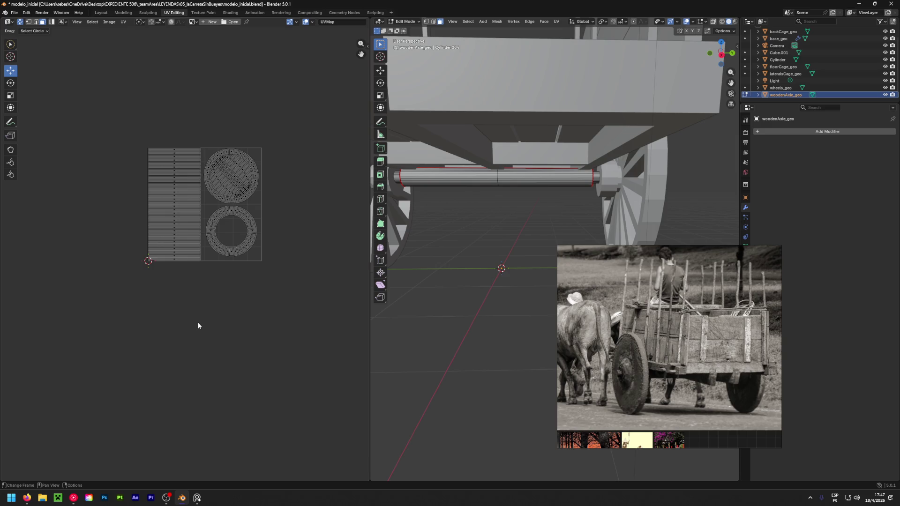
scroll(502, 270, "down", 5)
middle_click_drag(501, 270, 508, 269)
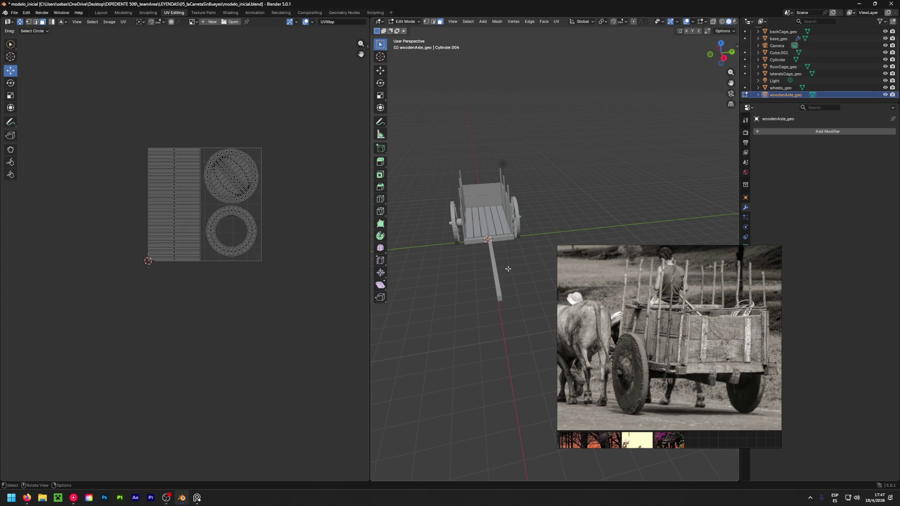
Step through base_geo and wheels_geo in Edit Mode, ending on lateralsCage_geo.
left_click(781, 40)
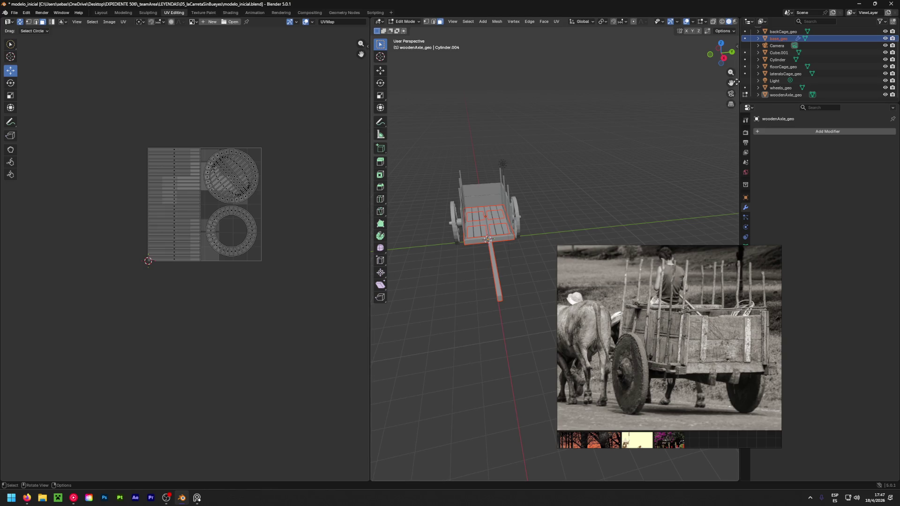
left_click(745, 88)
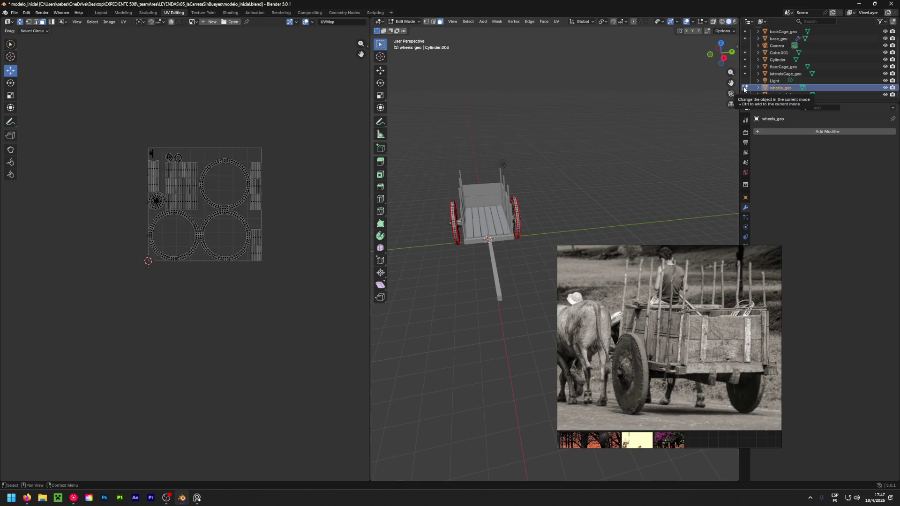
left_click(745, 73)
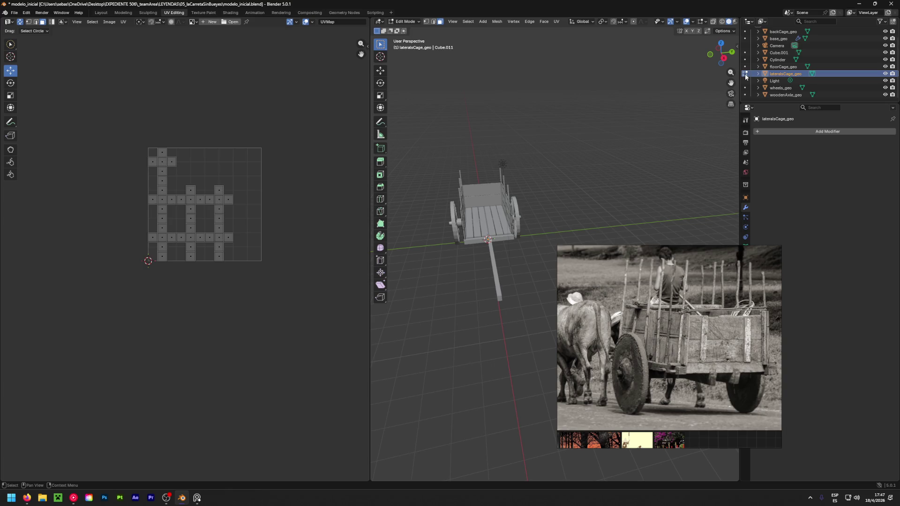
left_click_drag(721, 51, 675, 53)
Select one of the side cage's UV faces to locate it on the model, then deselect it.
key("w")
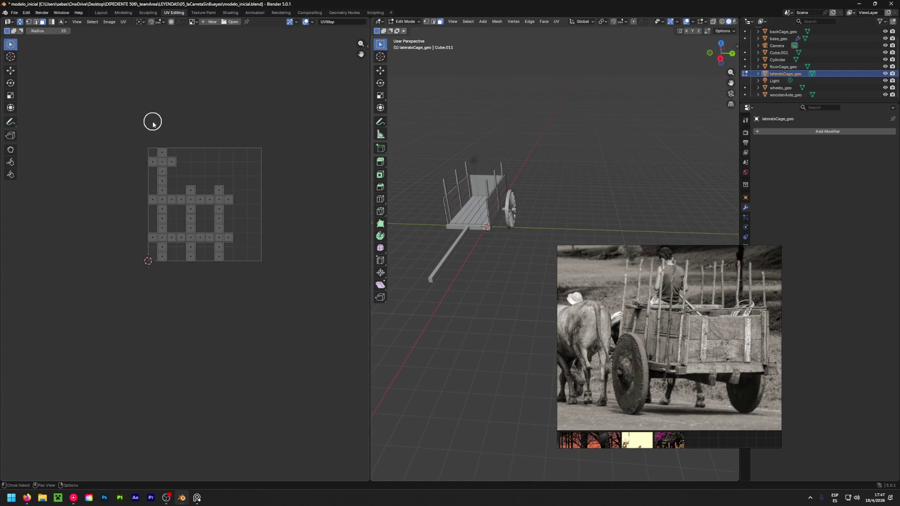
left_click(159, 147)
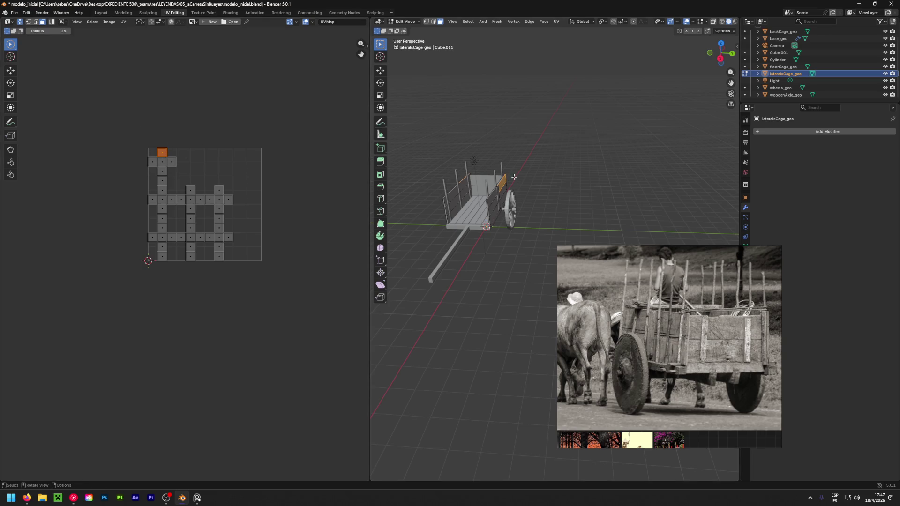
middle_click_drag(528, 184, 399, 195)
scroll(447, 190, "up", 10)
scroll(448, 190, "down", 8)
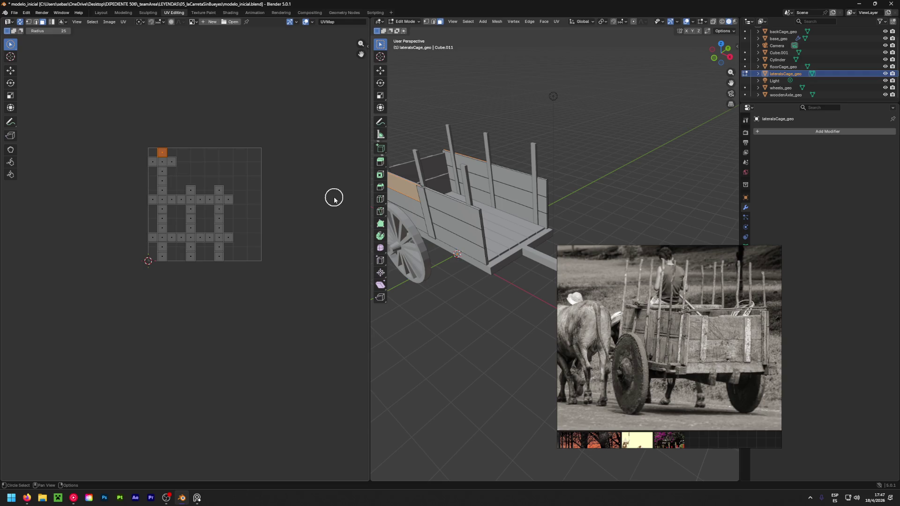
middle_click_drag(182, 167, 229, 168)
scroll(228, 170, "up", 3)
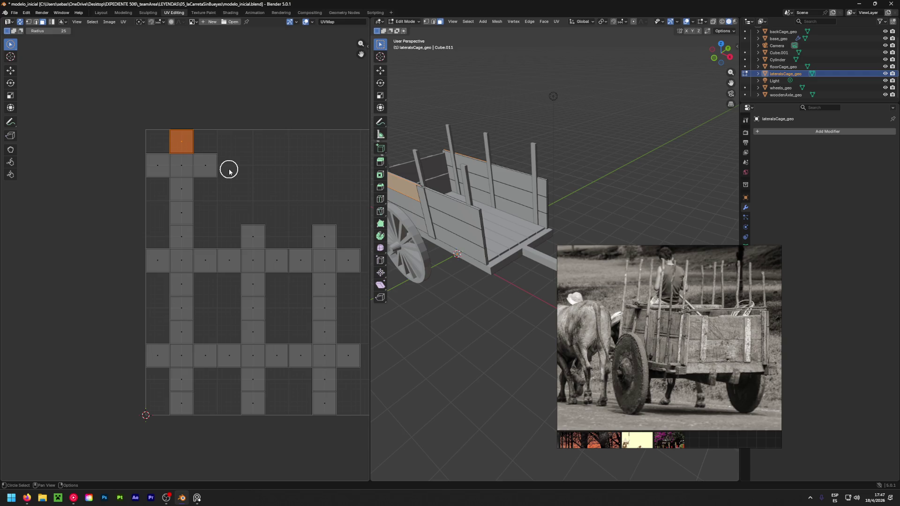
left_click(229, 170)
scroll(275, 141, "down", 4)
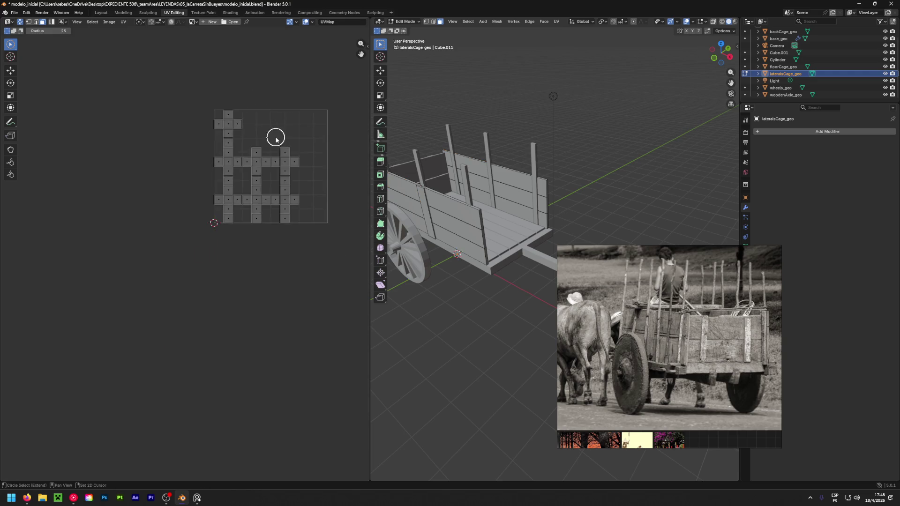
Inspect floorCage_geo's UVs by selecting the floor's top UV face and viewing it from below.
middle_click_drag(276, 140, 216, 171)
left_click(783, 66)
middle_click_drag(492, 202, 427, 214)
key("c")
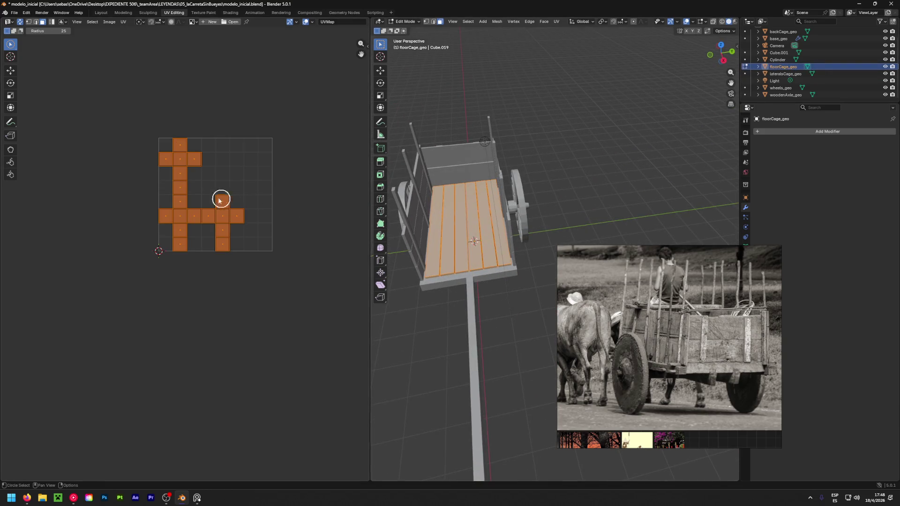
key("alt+a")
left_click(178, 144)
key("Escape")
mouse_move(469, 211)
middle_mouse_down()
mouse_move(460, 31)
mouse_move(458, 93)
middle_mouse_up()
left_click(592, 146)
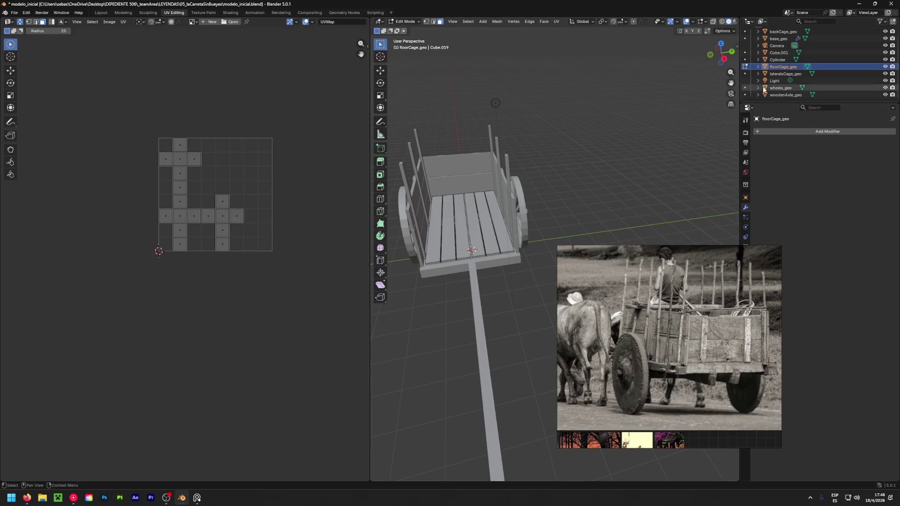
Switch editing to the Cylinder and start renaming it in the Outliner.
left_click(745, 60)
mouse_move(577, 220)
middle_mouse_down()
mouse_move(581, 141)
mouse_move(573, 228)
mouse_move(653, 201)
middle_mouse_up()
double_click(778, 60)
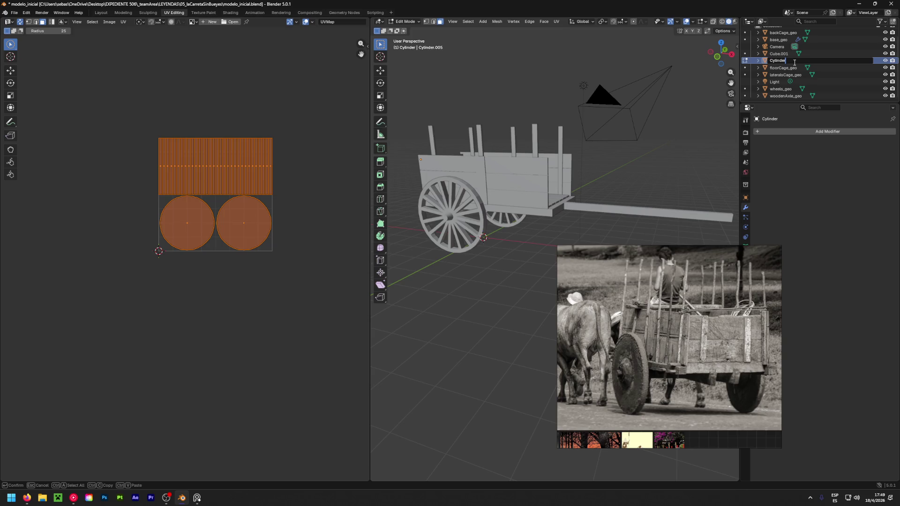
Rename the Cylinder object in the Outliner to 'nails_geo'.
type("nails_")
type("geo")
key("Return")
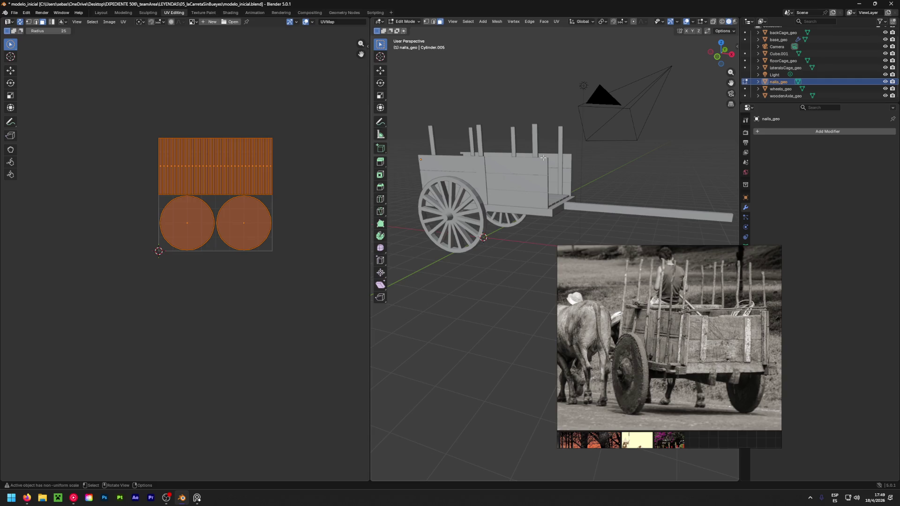
Zoom in on the nail on the cart panel and select its cap edges, viewed head-on.
mouse_move(409, 216)
middle_mouse_down()
mouse_move(454, 186)
mouse_move(560, 207)
middle_mouse_up()
scroll(501, 165, "up", 5)
middle_click_drag(433, 208, 486, 204, "shift")
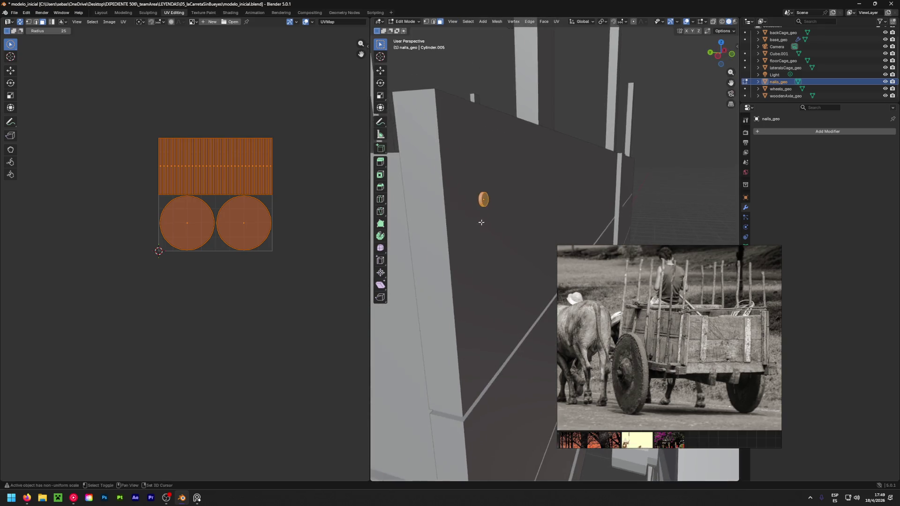
scroll(483, 188, "up", 5)
left_click(482, 185)
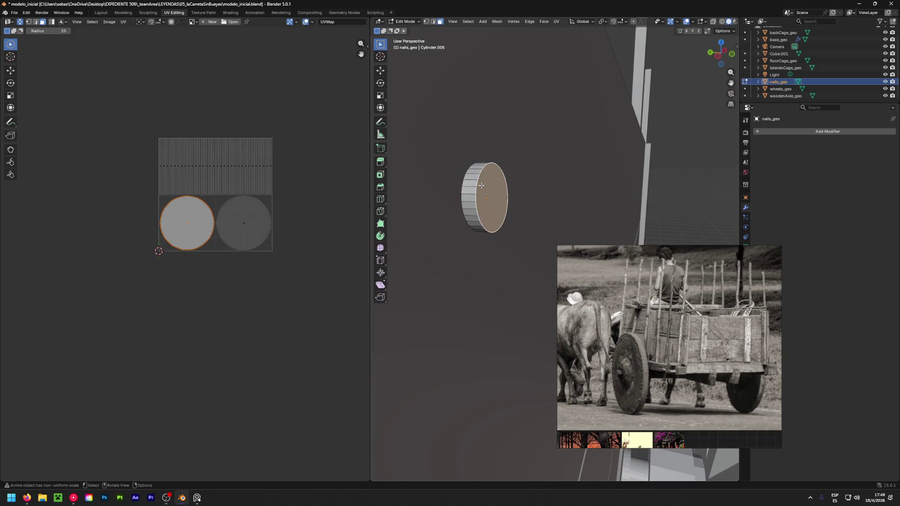
left_click(471, 182)
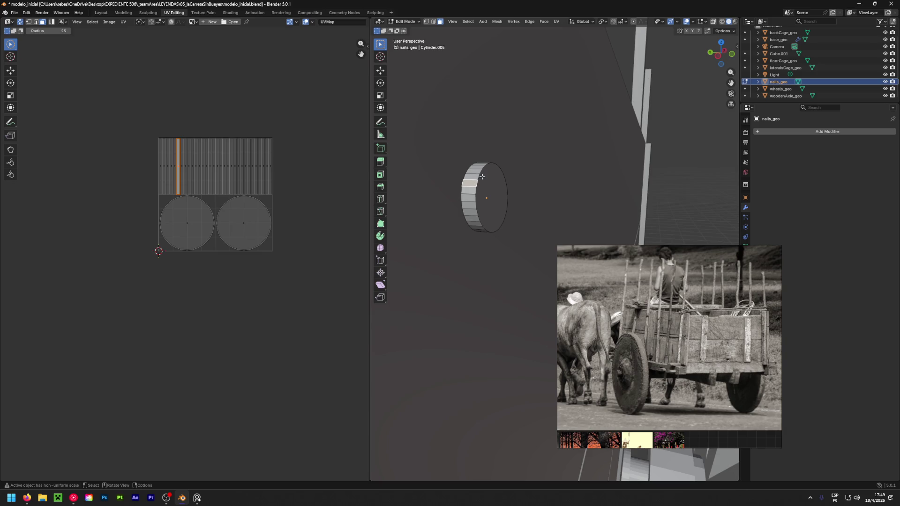
key("2")
left_click(481, 175, "alt")
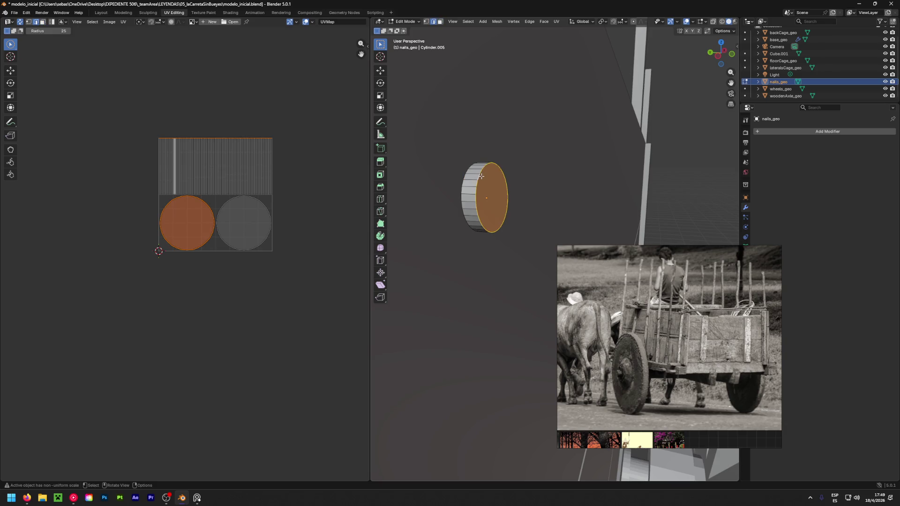
key("shift+KP_7")
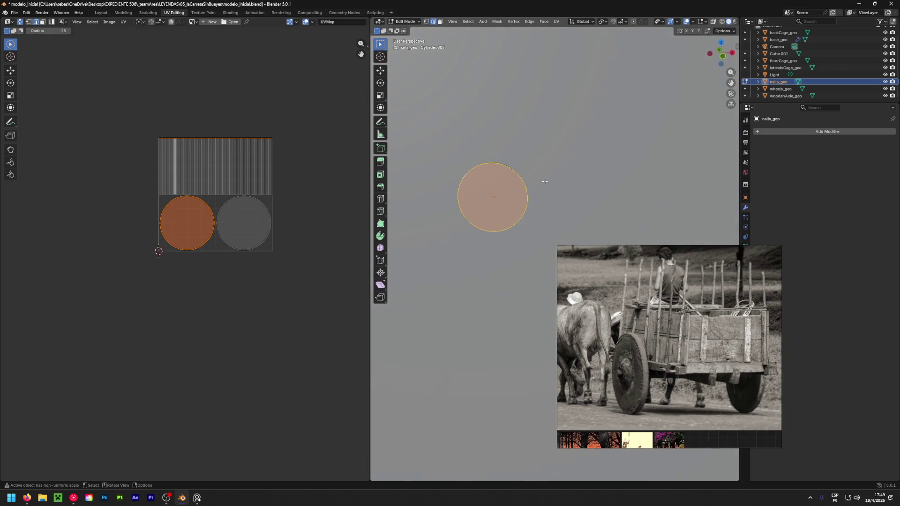
Shrink the nail cap to about 0.67 and extrude it in place.
key("s")
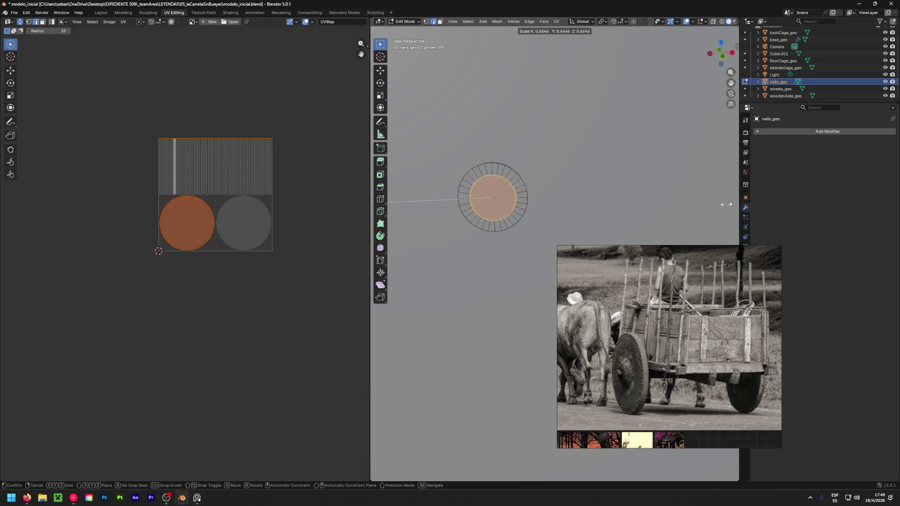
left_click(673, 207)
key("e")
right_click(569, 195)
Select the nail's outer rim loop and nudge it slightly along Y.
mouse_move(569, 195)
middle_mouse_down()
mouse_move(686, 183)
mouse_move(440, 202)
middle_mouse_up()
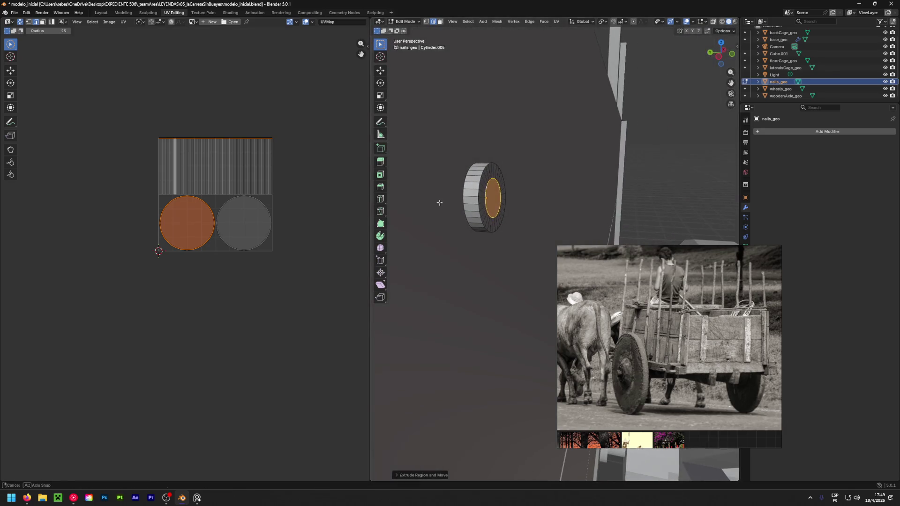
left_click(484, 194, "alt")
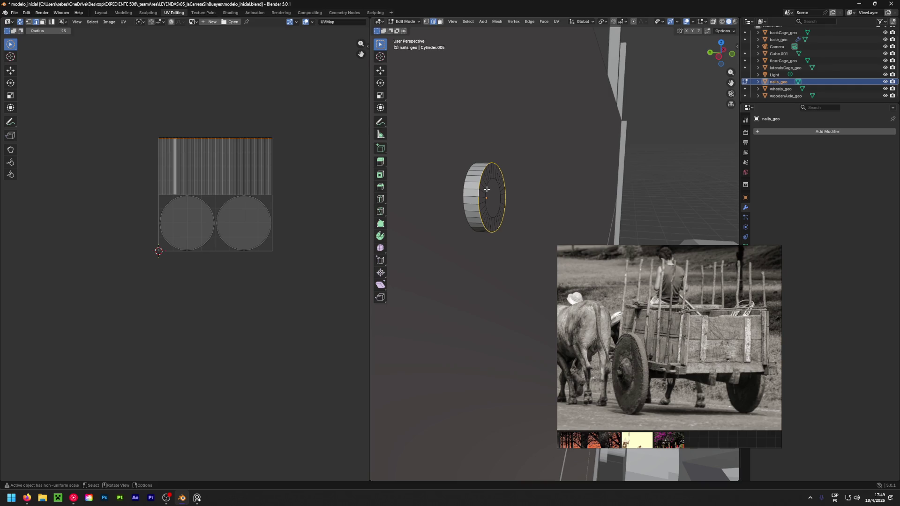
key("shift+space")
left_click(487, 207)
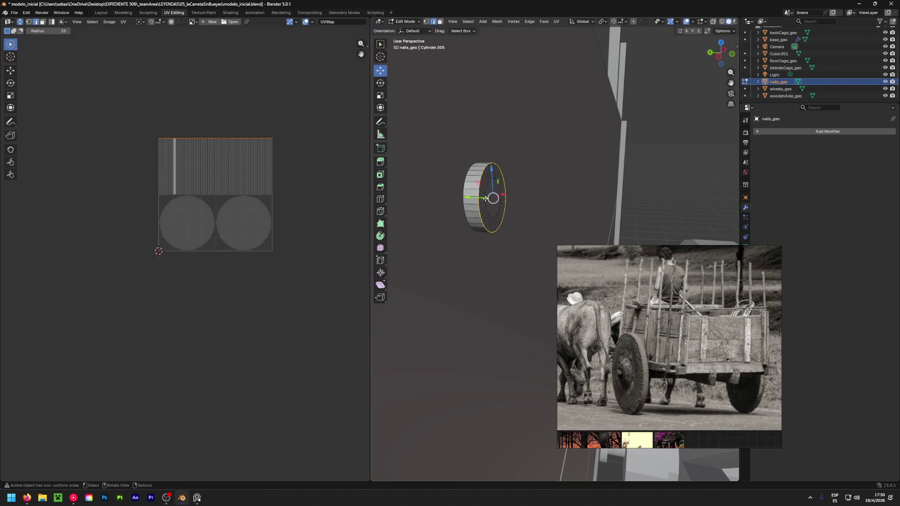
left_click_drag(469, 198, 458, 196)
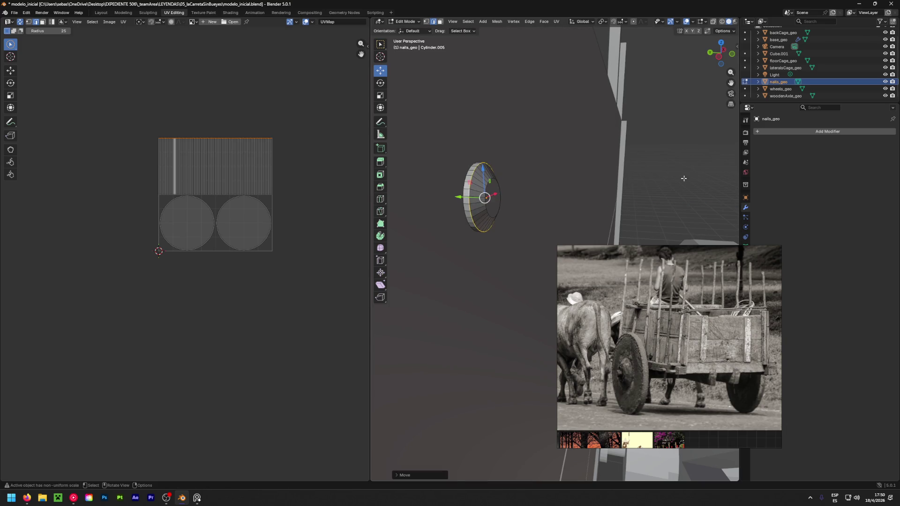
key("KP_Decimal")
middle_click_drag(567, 186, 685, 180)
mouse_move(583, 172)
middle_mouse_down()
mouse_move(471, 161)
mouse_move(496, 111)
middle_mouse_up()
Return to Object Mode, then reselect nails_geo and go back into Edit Mode.
key("Tab")
key("alt+a")
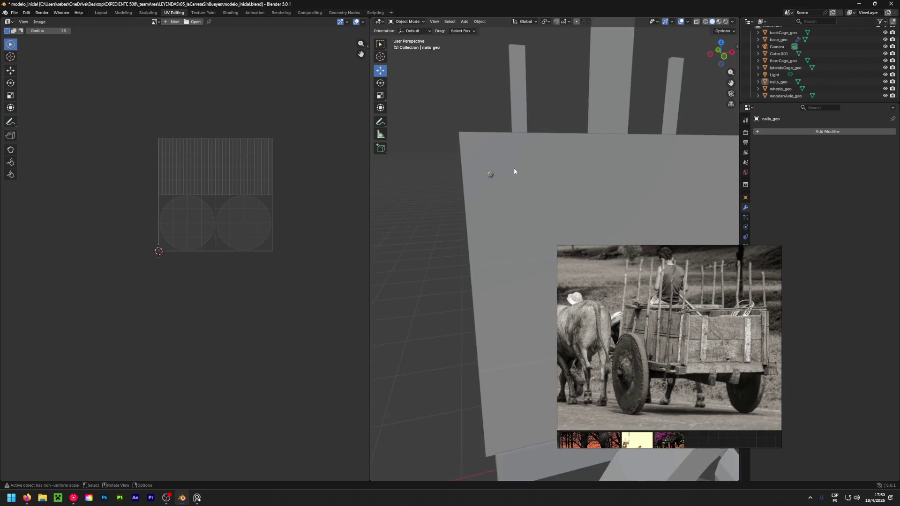
scroll(487, 166, "up", 3)
scroll(490, 167, "down", 6)
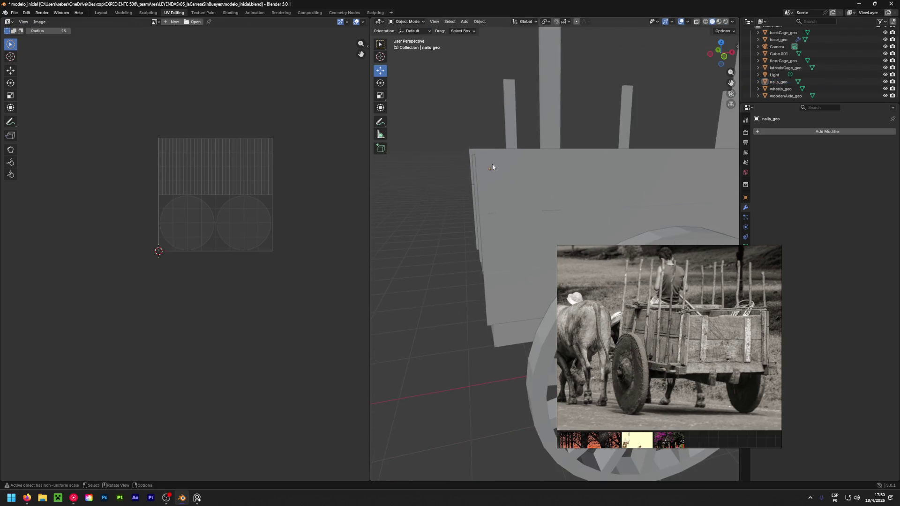
scroll(493, 165, "up", 2)
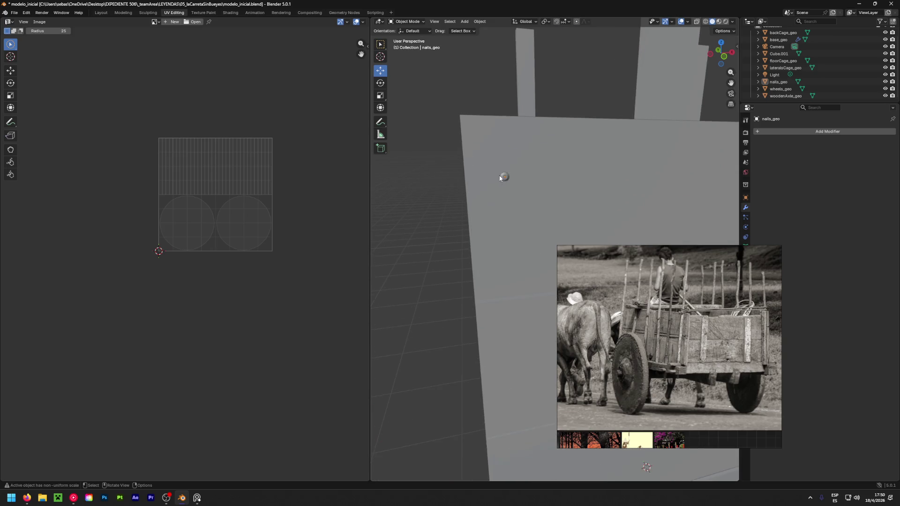
scroll(500, 179, "up", 3)
left_click(512, 177)
key("Tab")
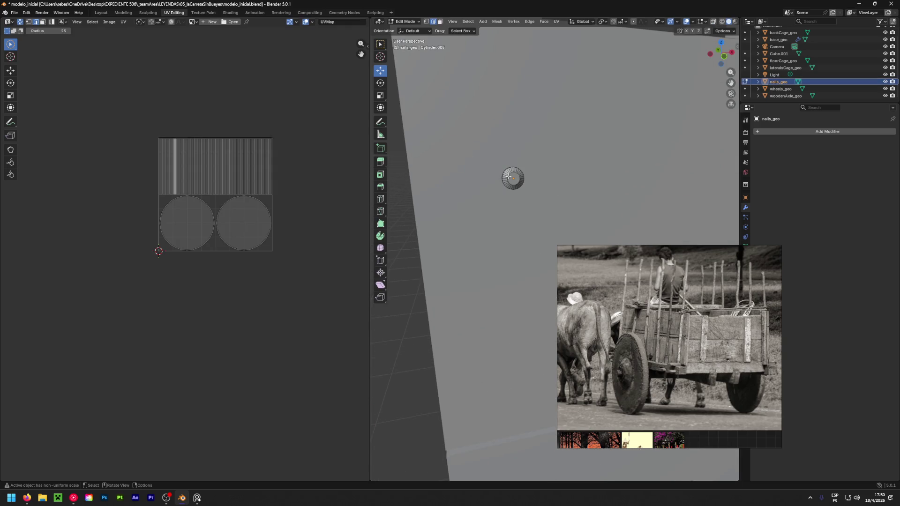
Select the whole nail mesh and unwrap it with Unwrap Conformal.
key("a")
key("u")
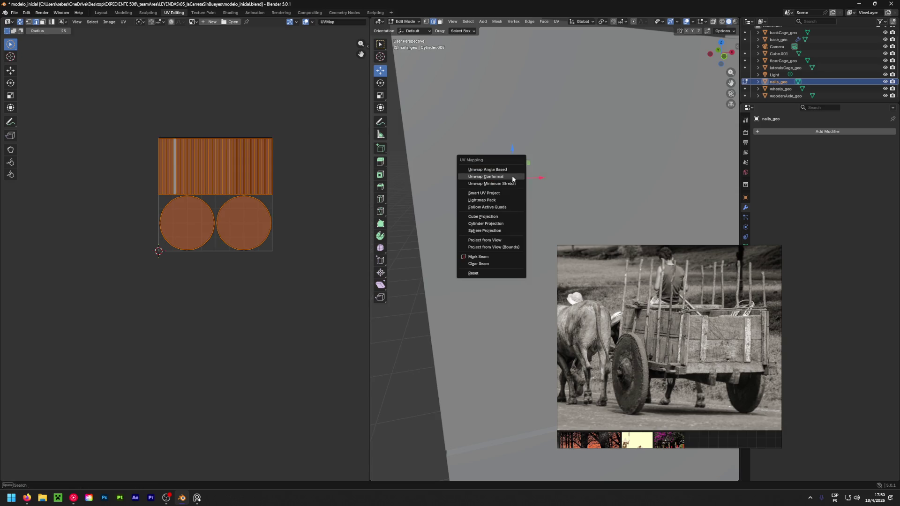
left_click(505, 178)
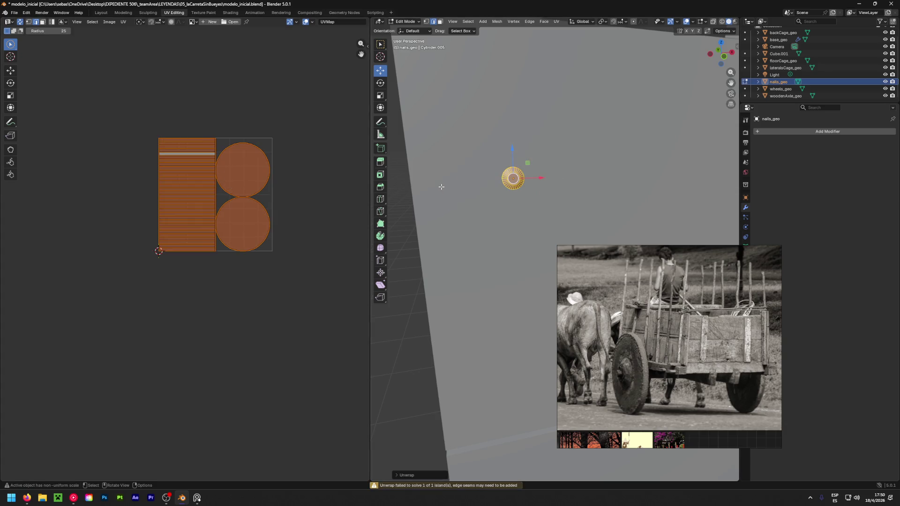
Deselect, view the nail ring sideways and select its inner cap.
mouse_move(446, 193)
middle_mouse_down()
mouse_move(683, 197)
mouse_move(427, 209)
middle_mouse_up()
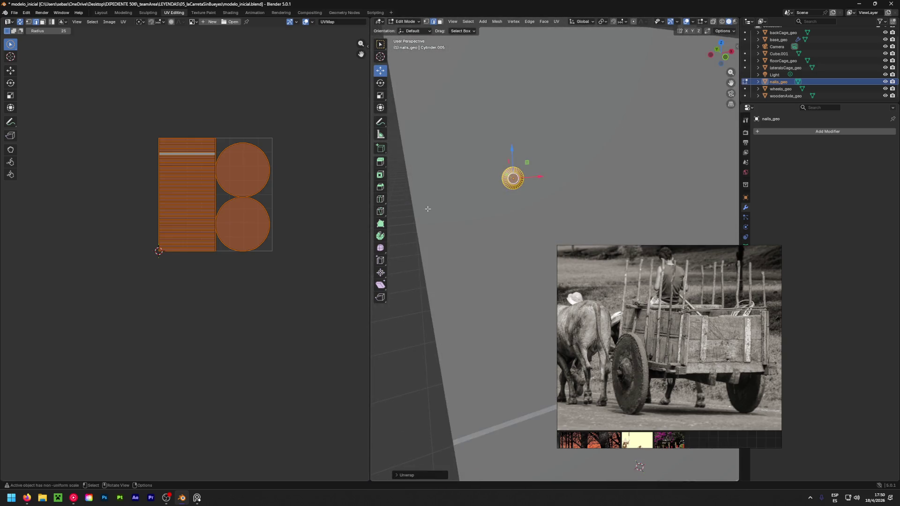
left_click(275, 124)
scroll(511, 172, "up", 5)
scroll(488, 173, "up", 3)
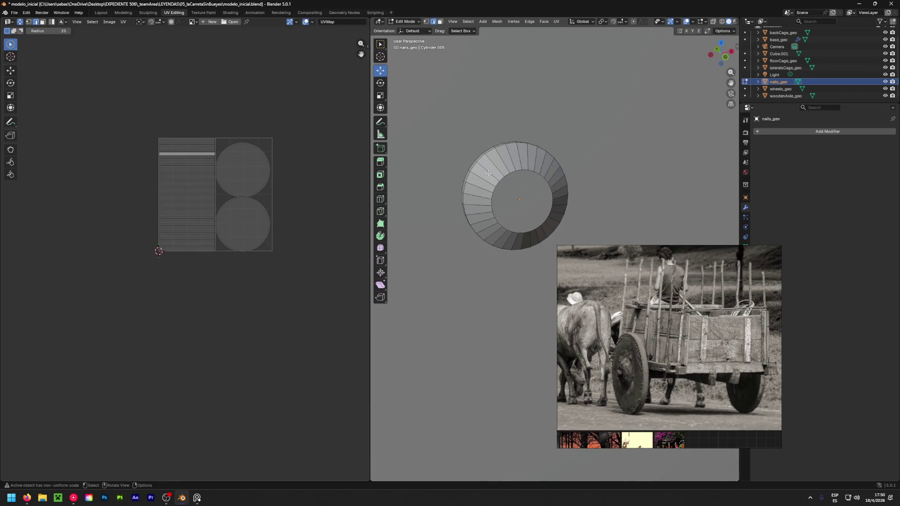
middle_click_drag(492, 172, 589, 187)
left_click(505, 180, "alt")
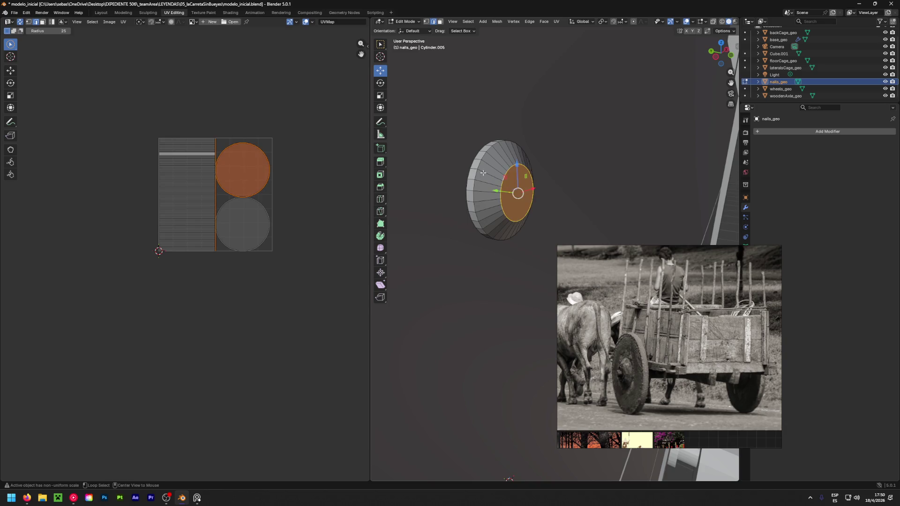
Mark Seam on the nail's outer rim edge loop and its inner cap edge loop.
left_click(481, 170, "alt")
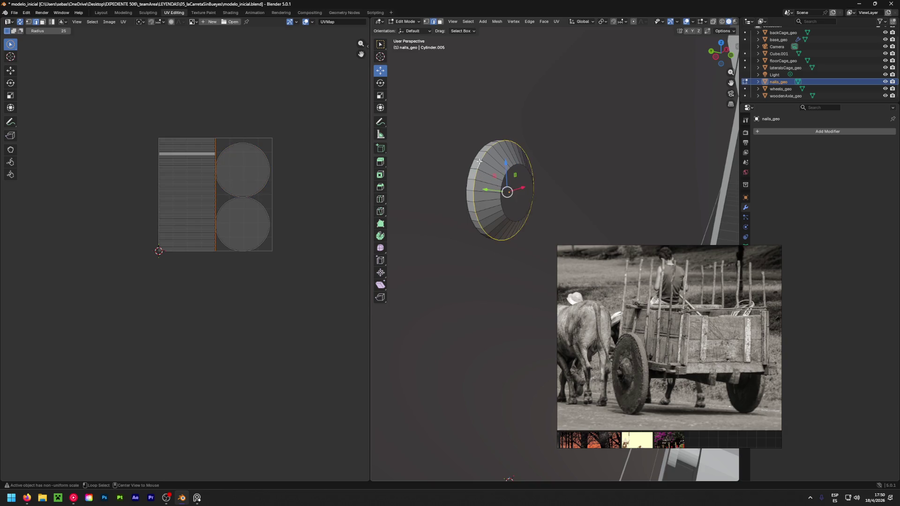
key("ctrl+e")
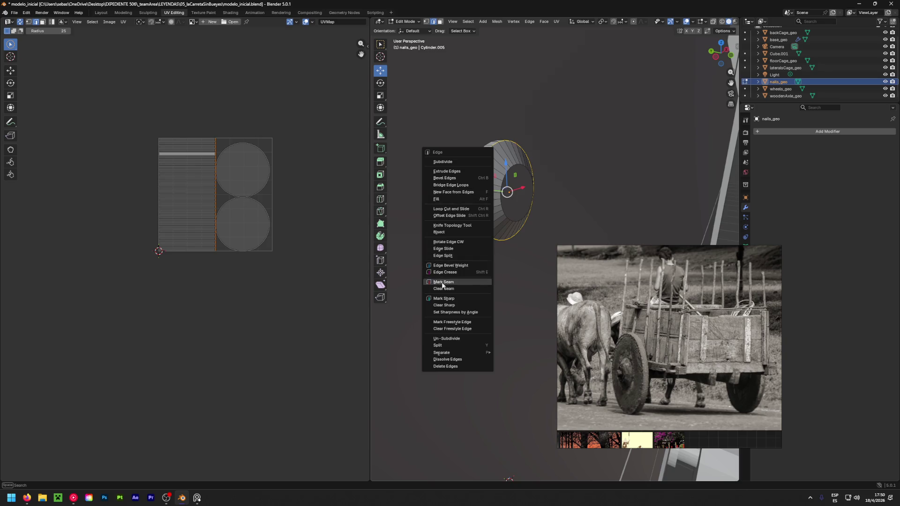
left_click(443, 283)
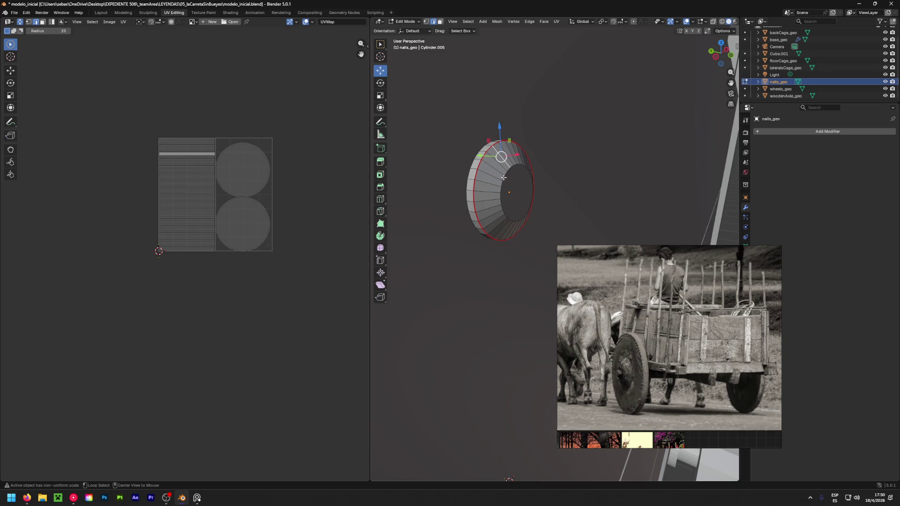
left_click(504, 180, "alt")
key("ctrl+e")
left_click(494, 179)
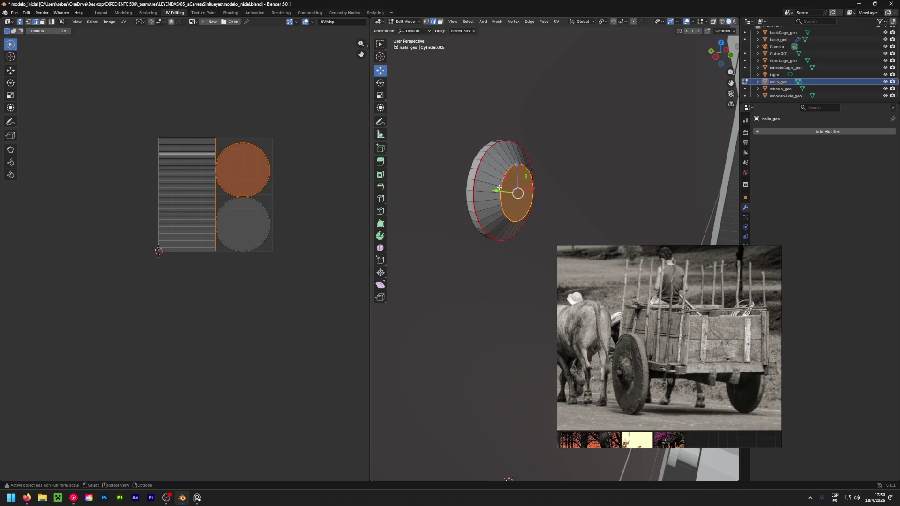
mouse_move(599, 174)
middle_mouse_down("alt")
mouse_move(575, 166)
mouse_move(597, 148)
mouse_move(523, 122)
middle_mouse_up("alt")
scroll(522, 121, "up", 2)
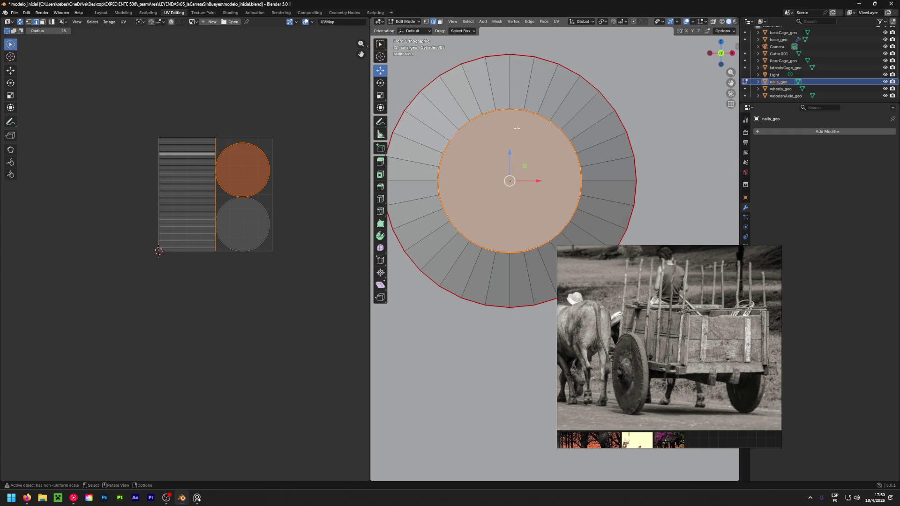
key("k")
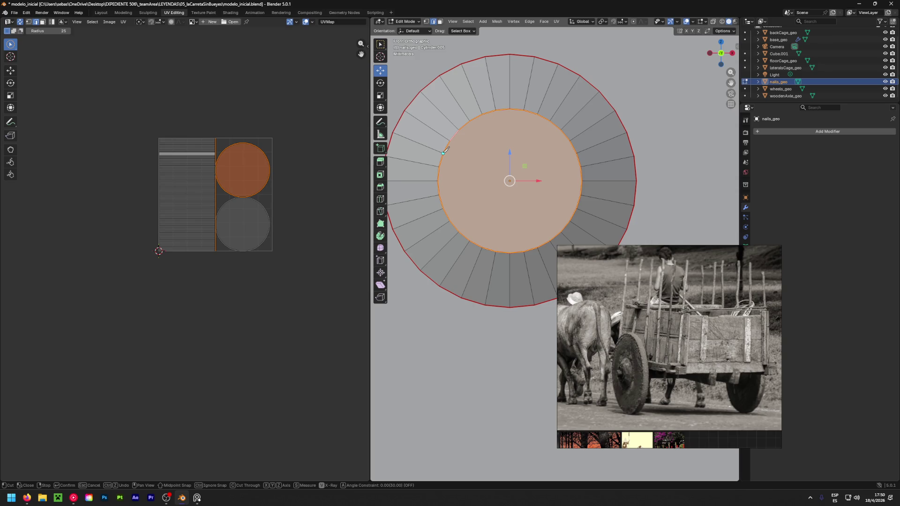
left_click(443, 153)
left_click(460, 231)
key("Return")
key("k")
left_click(450, 140)
left_click(472, 239)
key("Return")
key("k")
left_click(459, 130)
left_click(481, 247)
key("Return")
key("k")
left_click(470, 121)
left_click(496, 252)
key("Return")
key("k")
left_click(483, 113)
left_click(510, 252)
key("Return")
key("k")
left_click(496, 110)
left_click(523, 252)
key("Return")
key("k")
left_click(510, 109)
left_click(538, 243)
key("Return")
key("k")
left_click(524, 109)
left_click(551, 240)
key("Return")
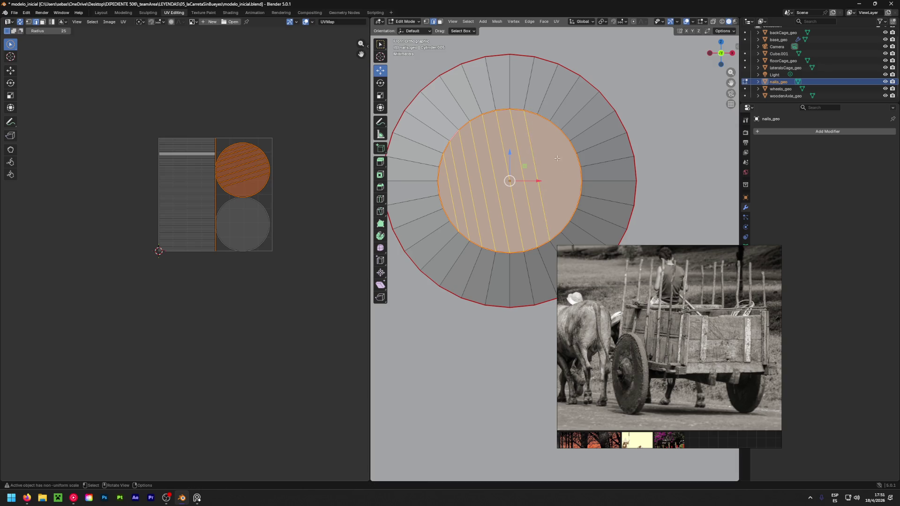
key("k")
left_click(538, 113)
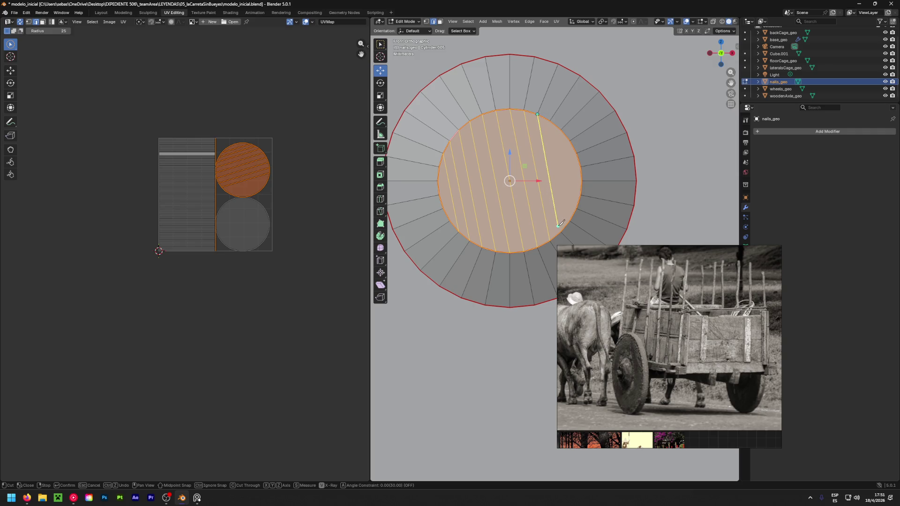
right_click(558, 146)
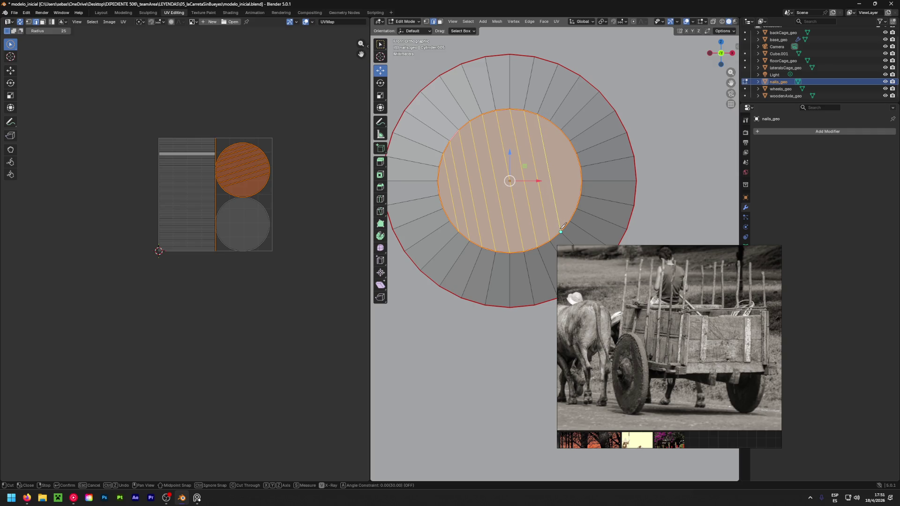
right_click(558, 135)
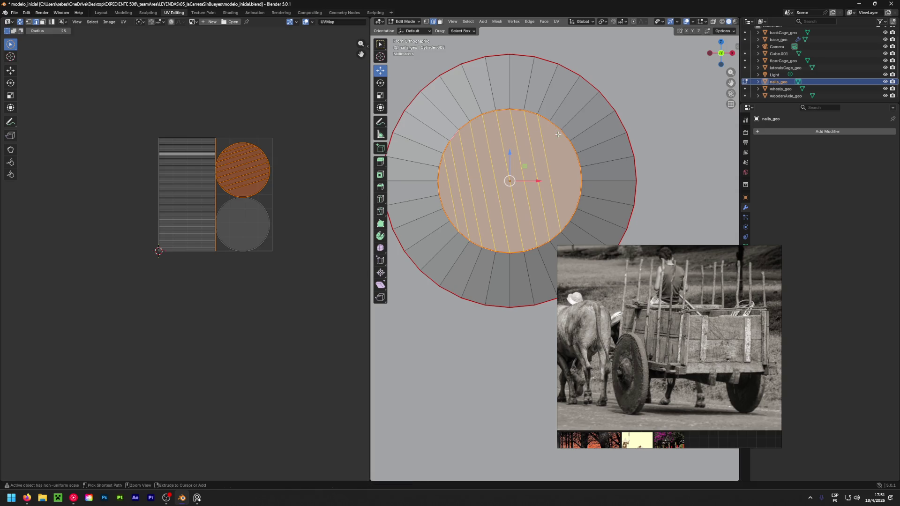
key("k")
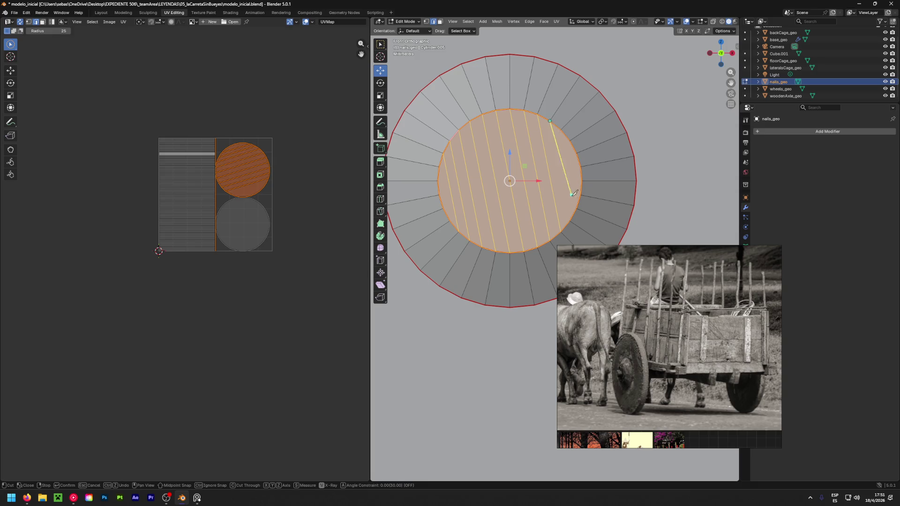
right_click(568, 221)
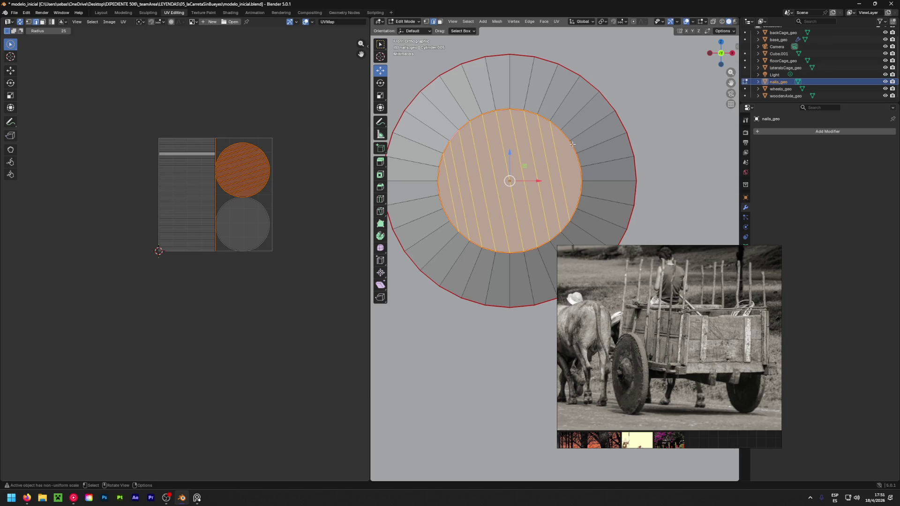
key("k")
left_click(561, 130)
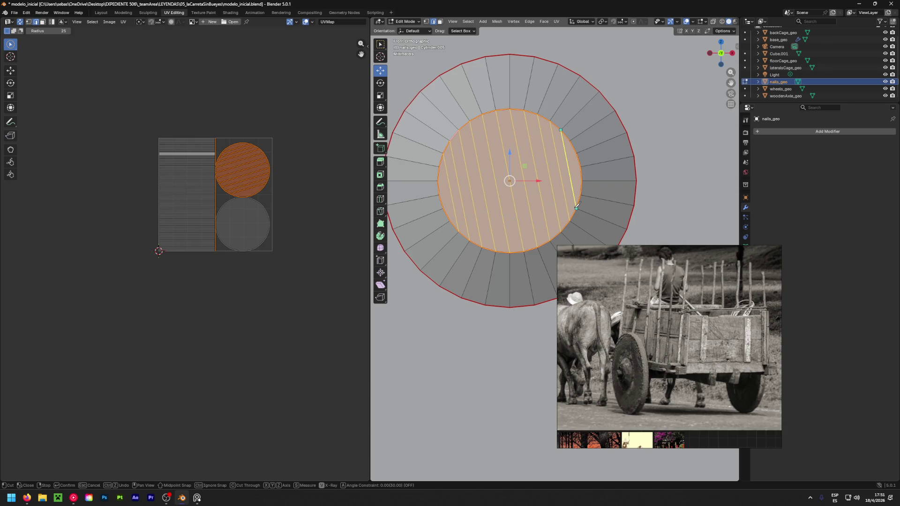
right_click(578, 206)
right_click(577, 207)
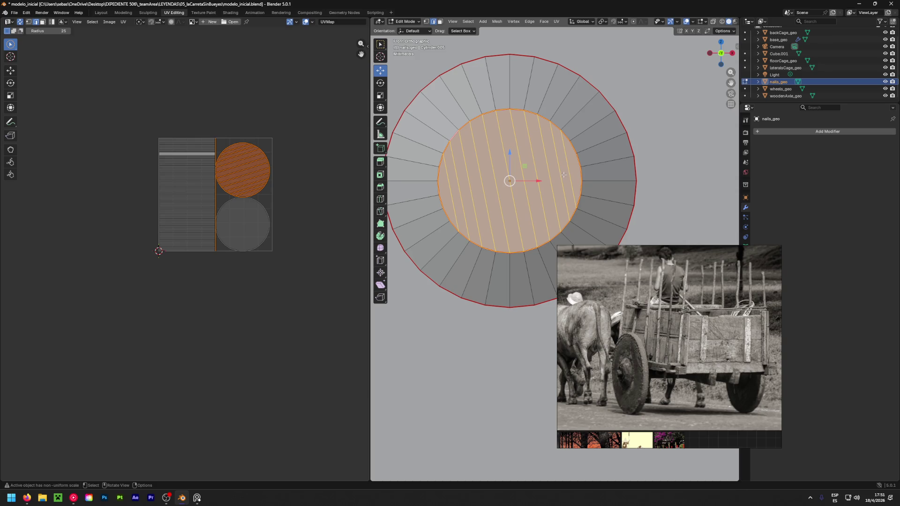
Select the run of outer ring edges around the nail cap.
left_click(429, 165)
left_click(413, 181)
left_click(413, 201)
left_click(425, 217)
left_click(459, 225)
left_click(600, 200)
left_click(603, 182)
left_click(602, 162)
left_click(587, 147)
left_click(575, 139)
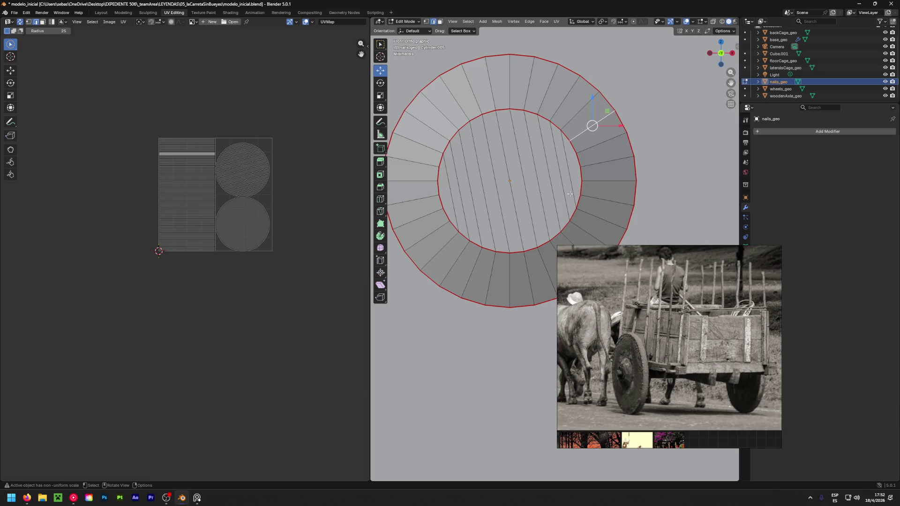
Knife-cut from the outer ring to inner vertices on the upper-right and left sides.
key("k")
left_click(569, 141)
left_click(587, 189)
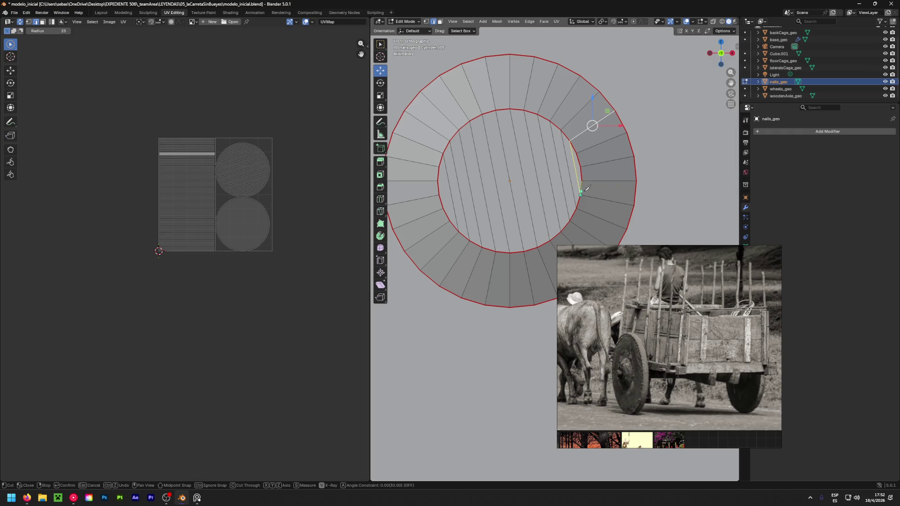
key("Return")
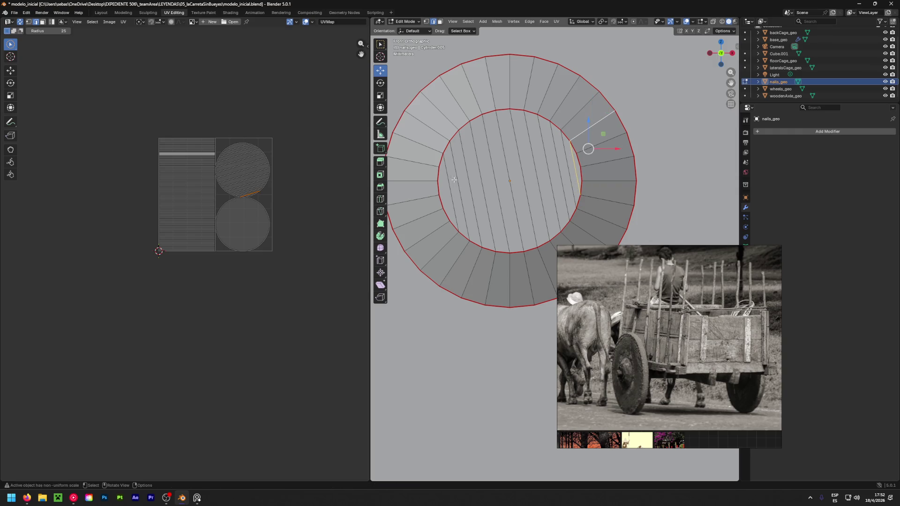
key("k")
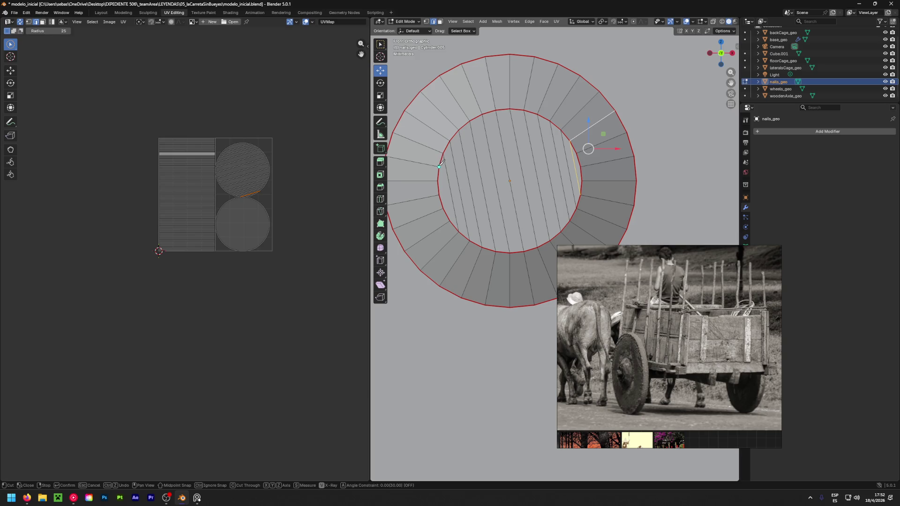
left_click(439, 168)
left_click(451, 219)
key("Return")
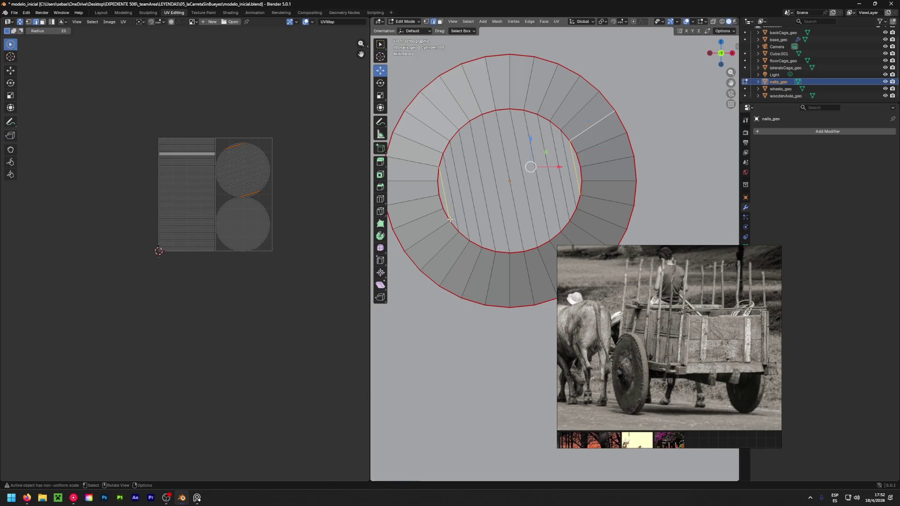
Make three parallel knife cuts across the inner disc between left and right vertices.
key("k")
left_click(437, 181)
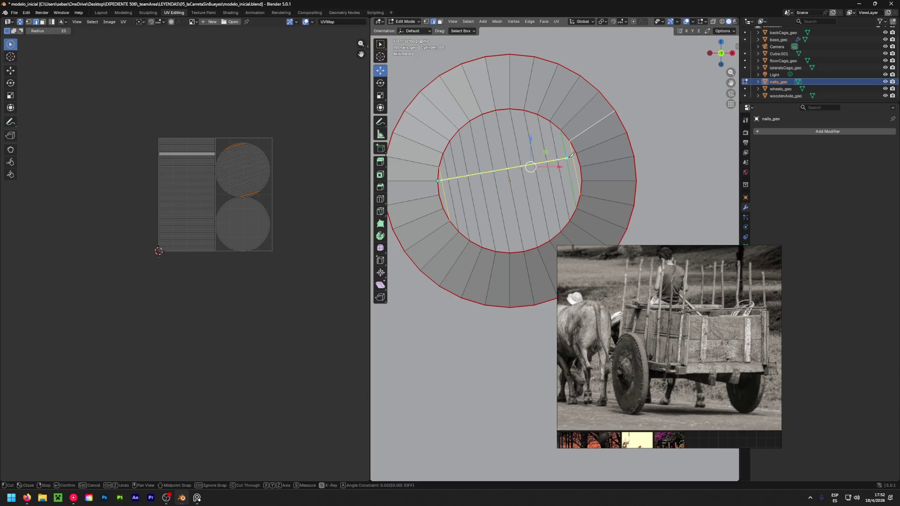
left_click(575, 154)
key("Return")
key("k")
left_click(575, 154)
left_click(581, 181)
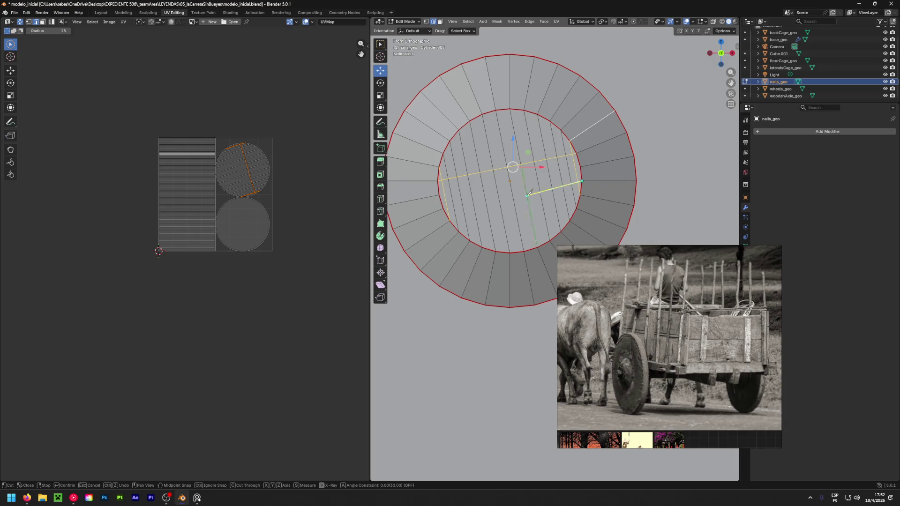
left_click(444, 207)
key("Return")
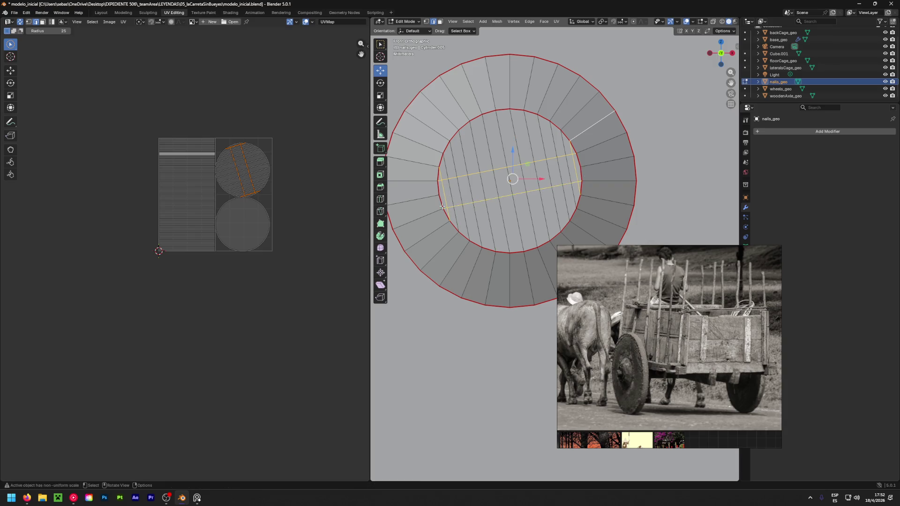
key("k")
left_click(439, 195)
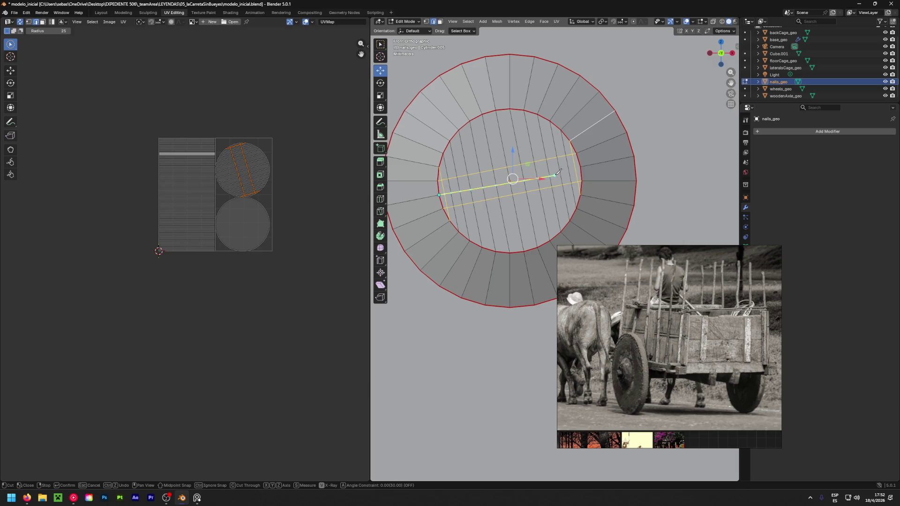
left_click(582, 165)
key("Return")
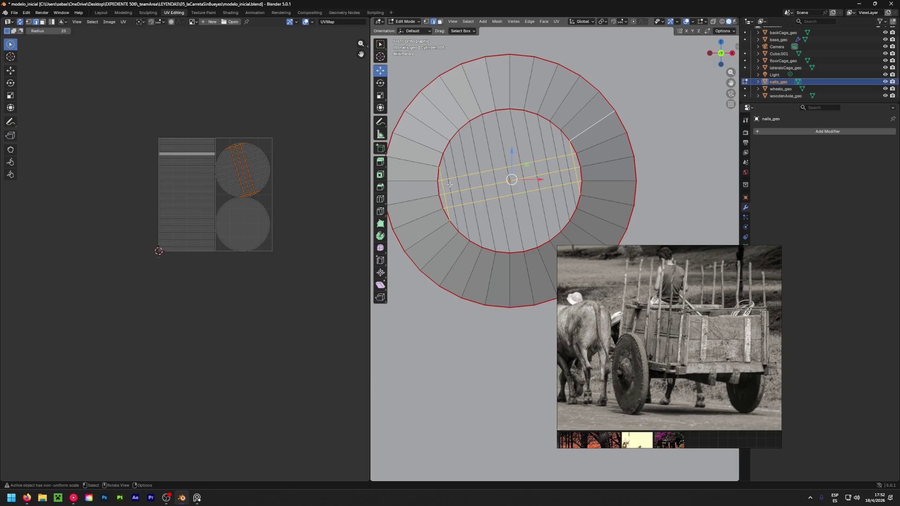
scroll(451, 187, "up", 5)
Knife-cut from the ring's left edge down to the lower edge, leaving a narrow strip.
key("k")
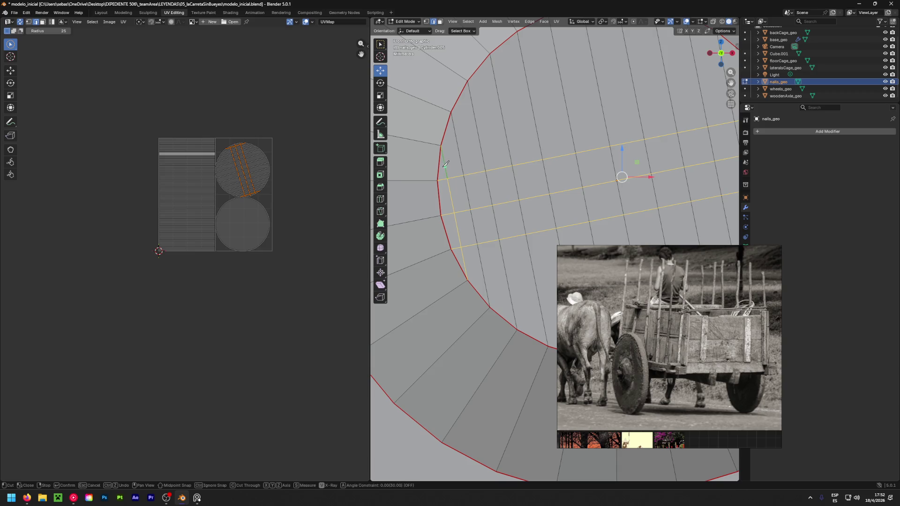
left_click(445, 165)
left_click(452, 162)
left_click(468, 263)
key("Return")
key("h")
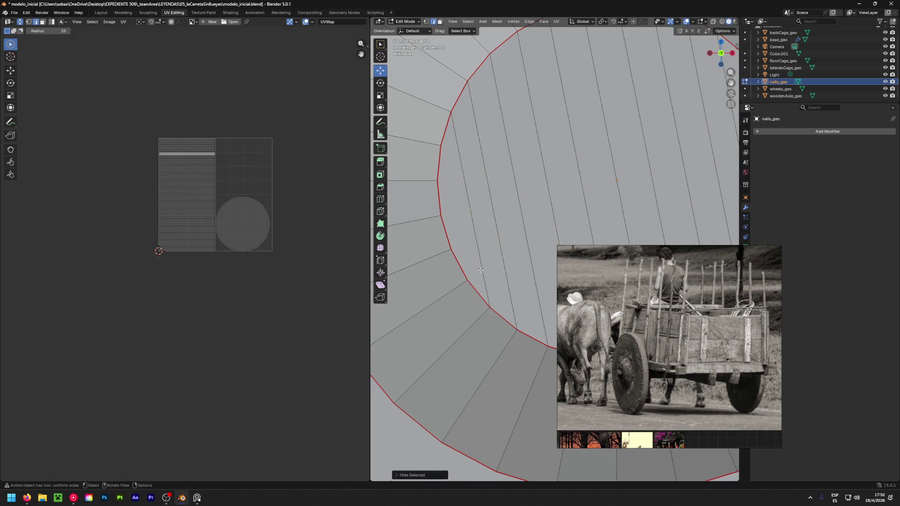
key("ctrl+z")
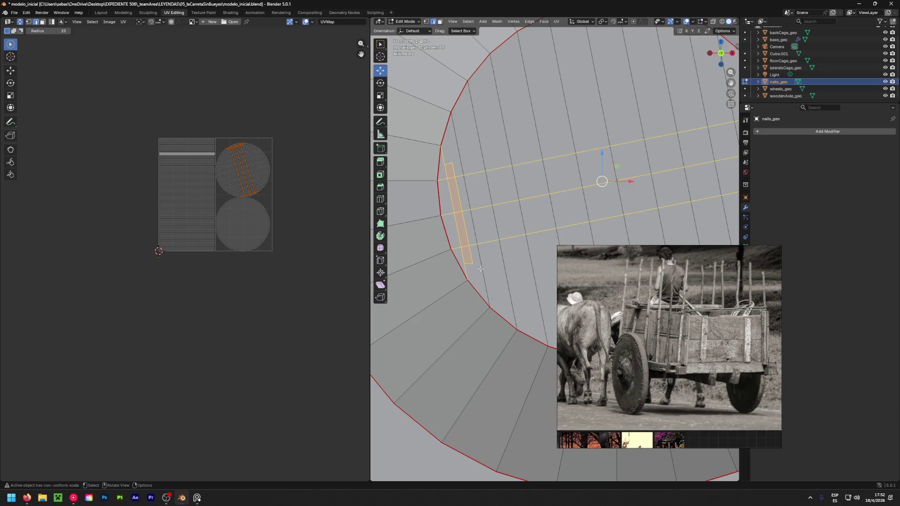
Join the strip's ends to the lower and upper rim vertices with two short knife cuts.
key("k")
left_click(473, 264)
left_click(488, 308)
key("Return")
key("k")
left_click(452, 162)
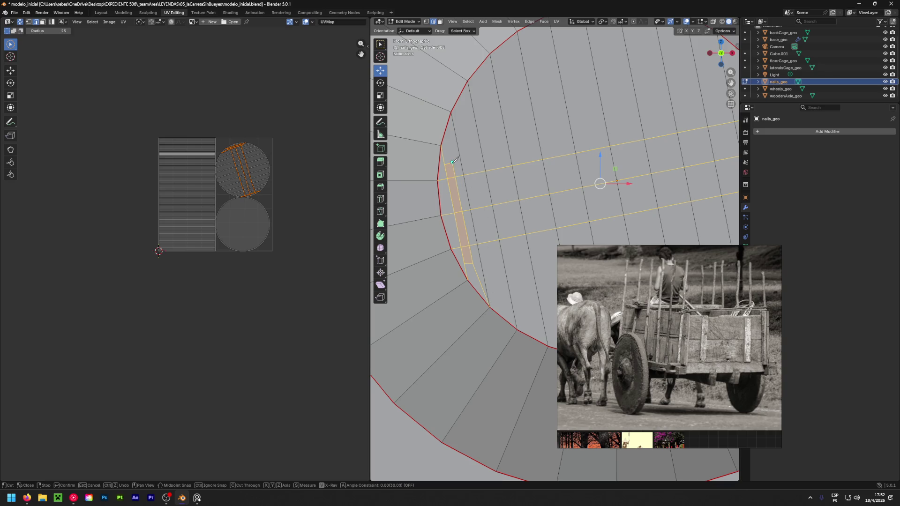
left_click(451, 114)
key("Return")
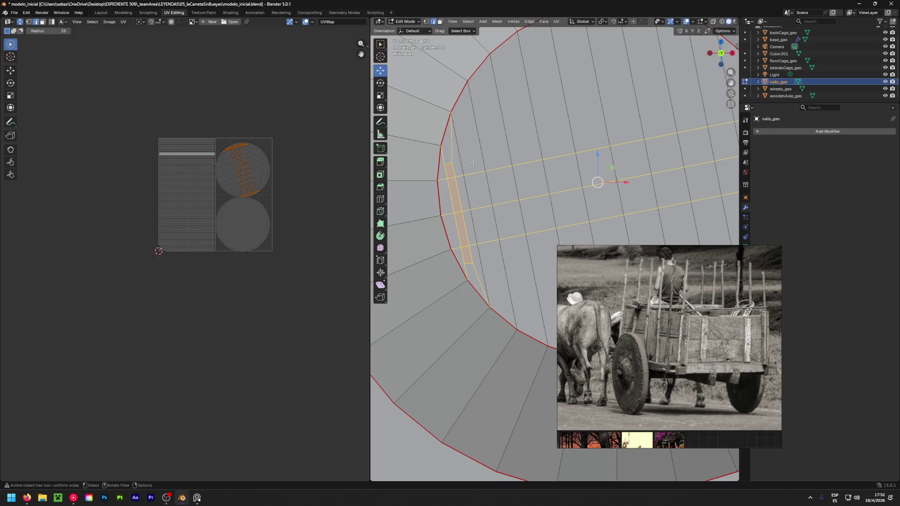
Knife-cut along the right inner ring down to the lower vertex.
scroll(492, 207, "down", 4)
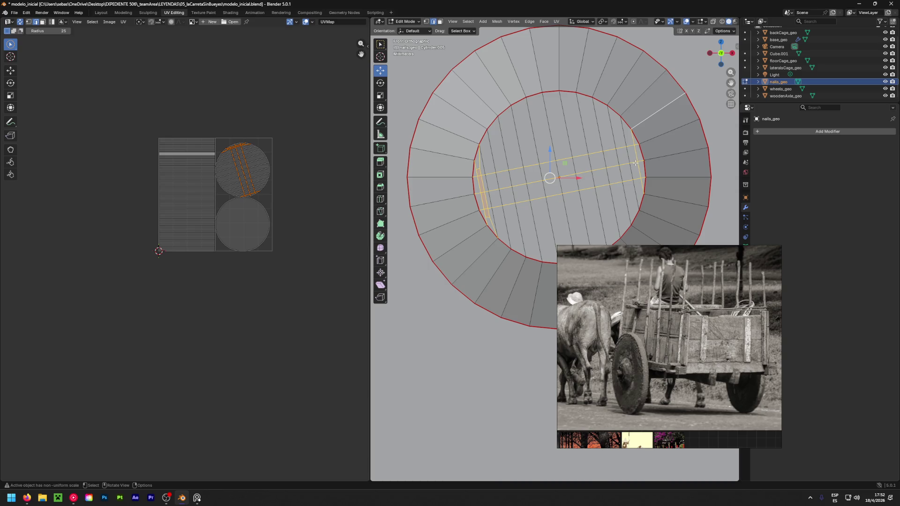
scroll(635, 163, "up", 3)
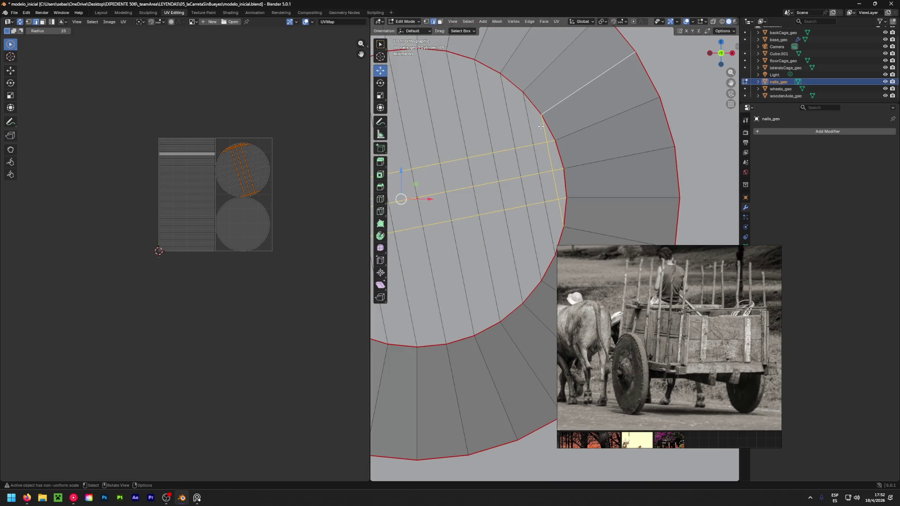
key("k")
left_click(538, 129)
left_click(554, 218)
left_click(561, 214)
middle_click_drag(557, 213, 528, 187, "shift")
key("k")
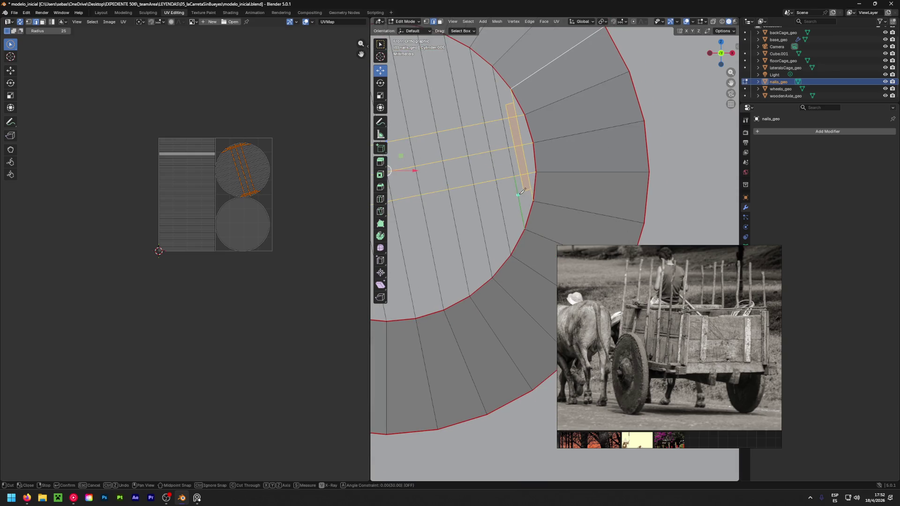
left_click(527, 191)
left_click(525, 227)
key("Return")
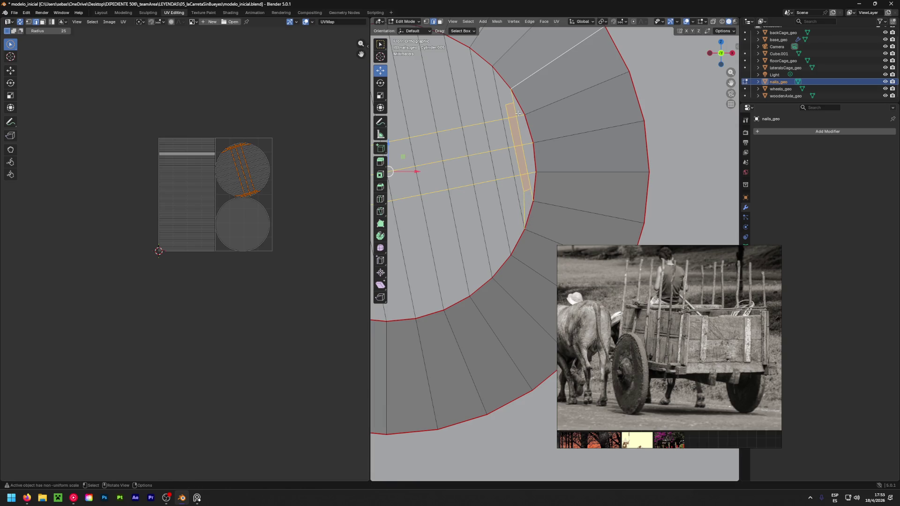
Add a final knife cut at the upper vertex and finish with the knife.
middle_click_drag(519, 114, 511, 187, "shift")
key("k")
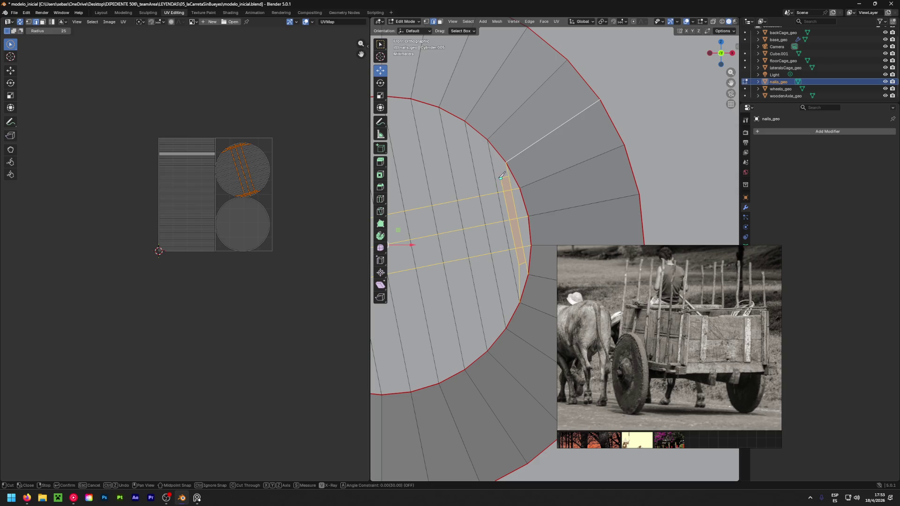
left_click(500, 171)
scroll(489, 139, "down", 10)
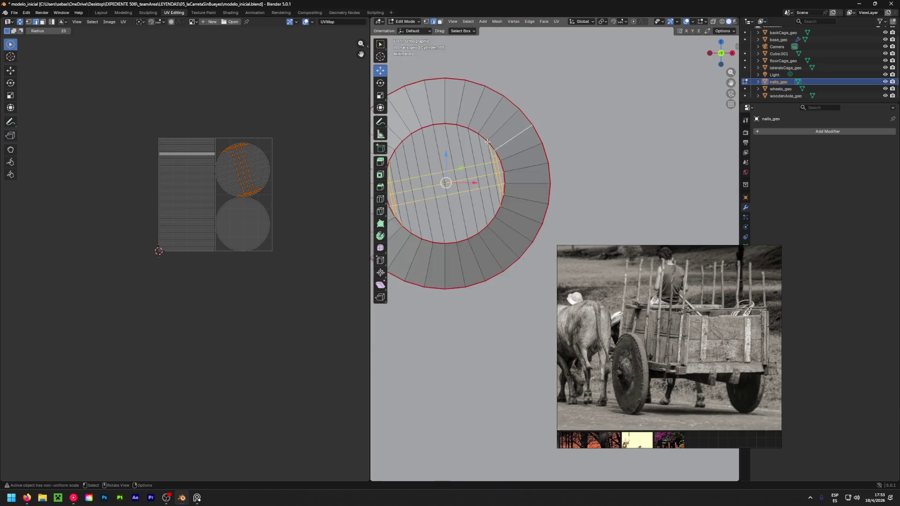
key("Return")
Select all of the nail mesh, apply Unwrap Conformal again, then deselect everything.
middle_click_drag(489, 148, 563, 197, "shift")
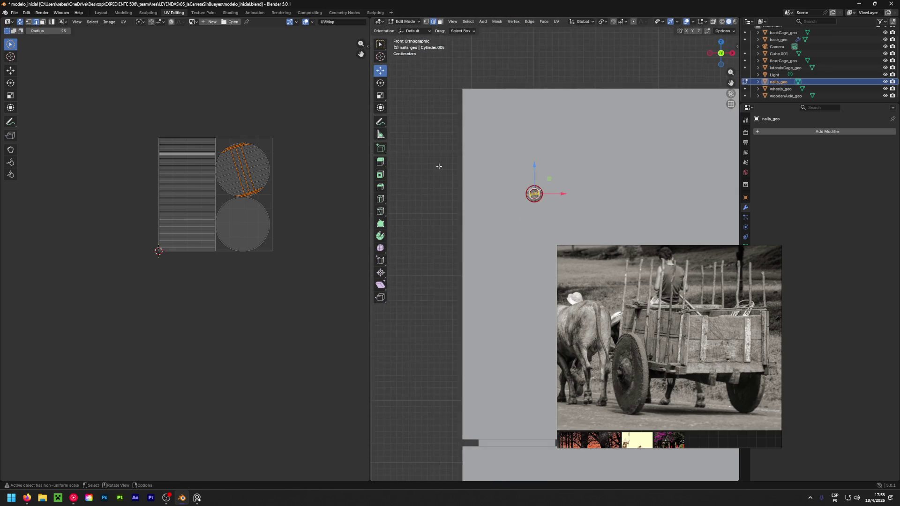
key("alt+a")
scroll(528, 210, "up", 5)
key("a")
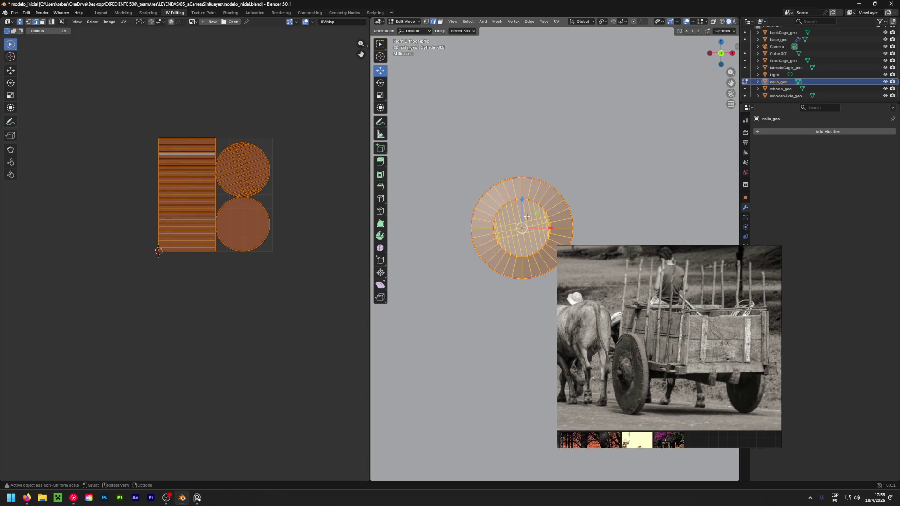
key("u")
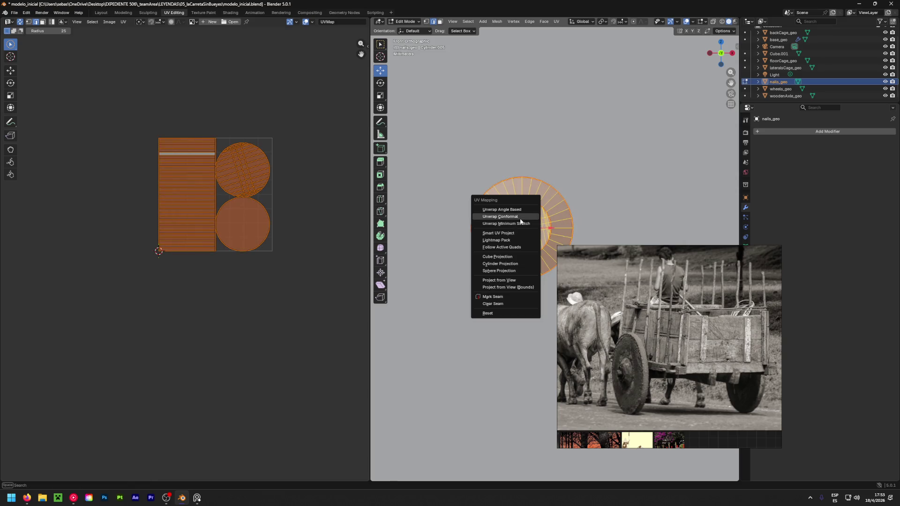
left_click(519, 219)
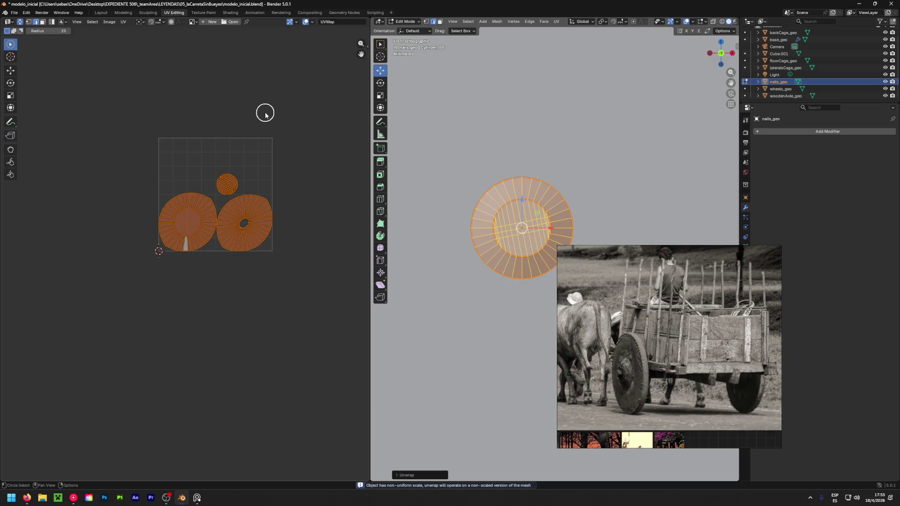
key("alt+a")
mouse_move(413, 254)
middle_mouse_down()
mouse_move(432, 282)
mouse_move(500, 264)
middle_mouse_up()
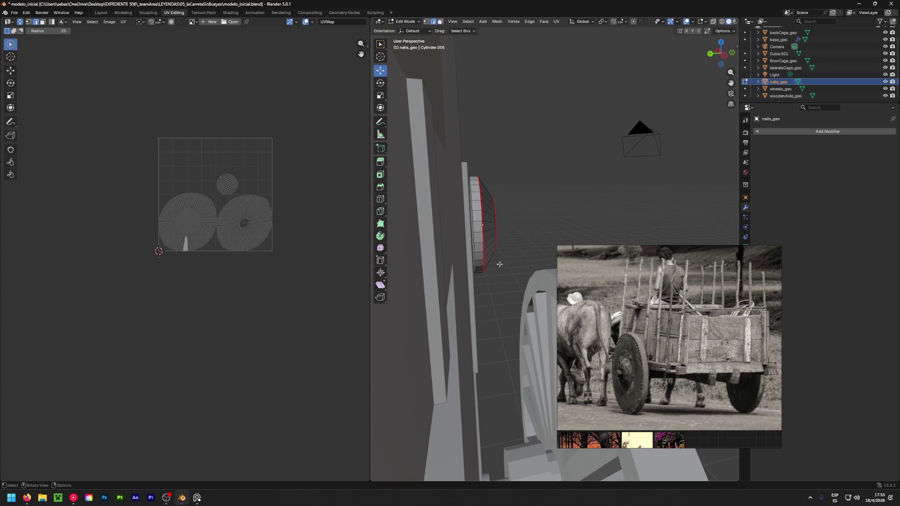
Nudge the cylinder's cap loop and then the whole nail slightly along Y.
mouse_move(455, 245)
middle_mouse_down()
mouse_move(484, 254)
mouse_move(475, 238)
middle_mouse_up()
left_click(473, 232, "alt")
left_click_drag(448, 225, 425, 223)
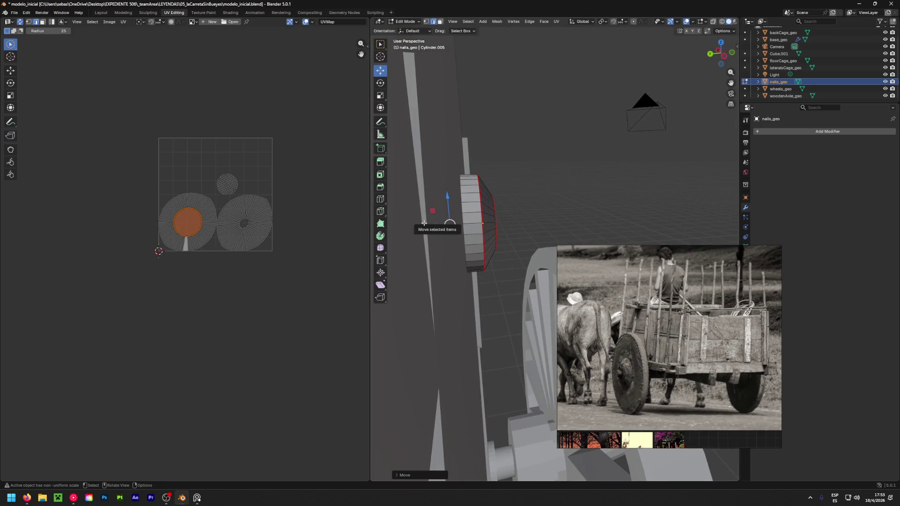
key("shift+space")
key("Escape")
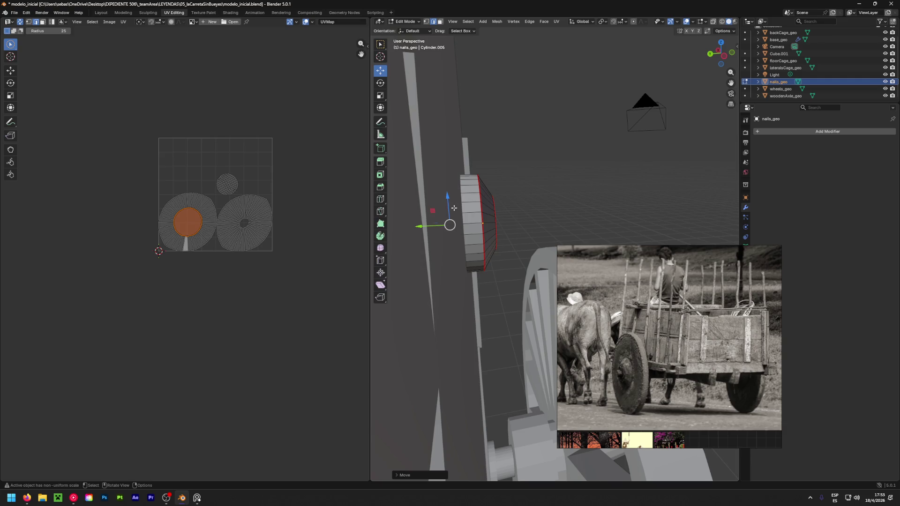
key("a")
left_click_drag(446, 226, 443, 229)
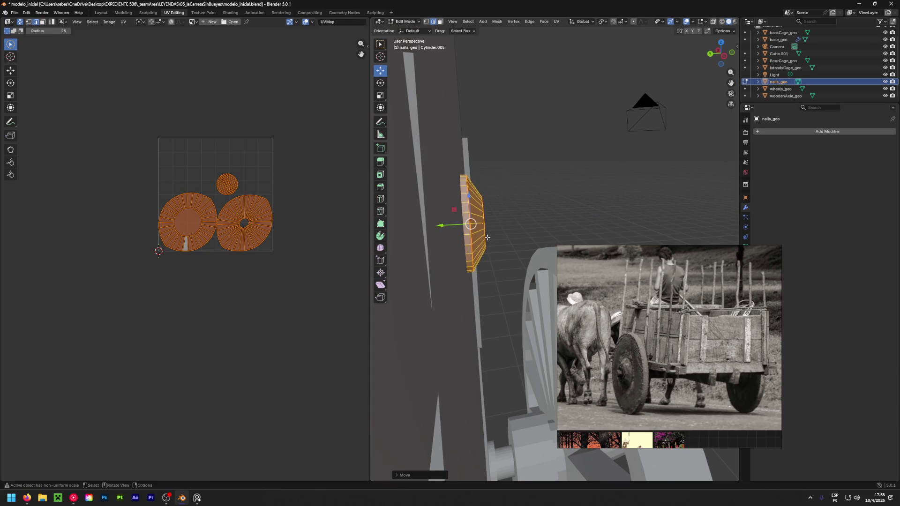
Deselect and zoom in, viewing the nail cylinder face-on and from the side.
mouse_move(427, 215)
middle_mouse_down()
mouse_move(451, 214)
mouse_move(439, 216)
middle_mouse_up()
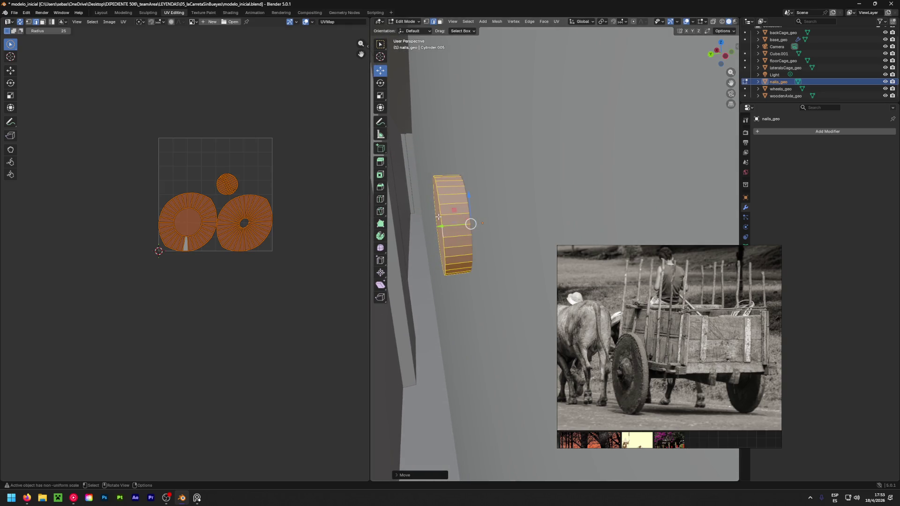
mouse_move(438, 217)
middle_mouse_down()
mouse_move(560, 231)
mouse_move(648, 217)
mouse_move(481, 104)
mouse_move(486, 169)
middle_mouse_up()
left_click(482, 104)
scroll(490, 170, "up", 5)
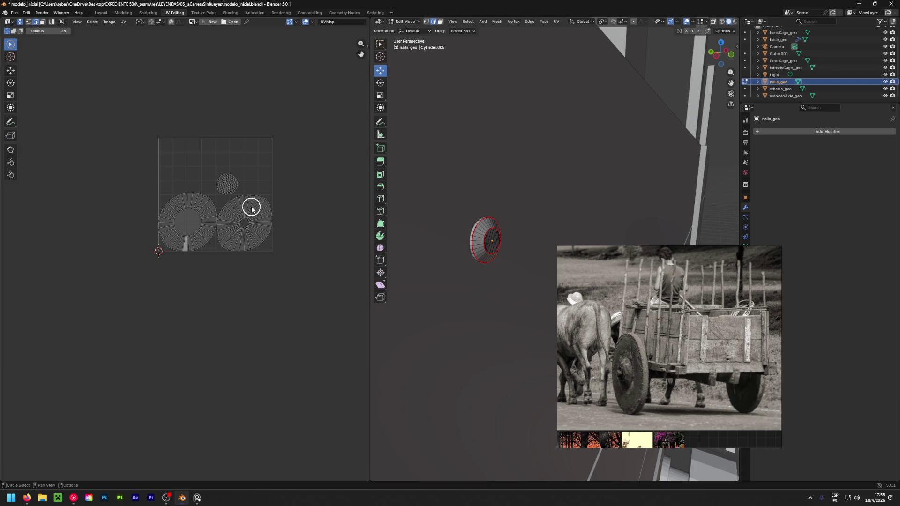
scroll(219, 187, "up", 6)
mouse_move(396, 237)
middle_mouse_down()
mouse_move(389, 258)
mouse_move(431, 240)
mouse_move(536, 243)
mouse_move(561, 234)
middle_mouse_up()
mouse_move(500, 260)
middle_mouse_down()
mouse_move(528, 267)
mouse_move(430, 262)
mouse_move(450, 239)
middle_mouse_up()
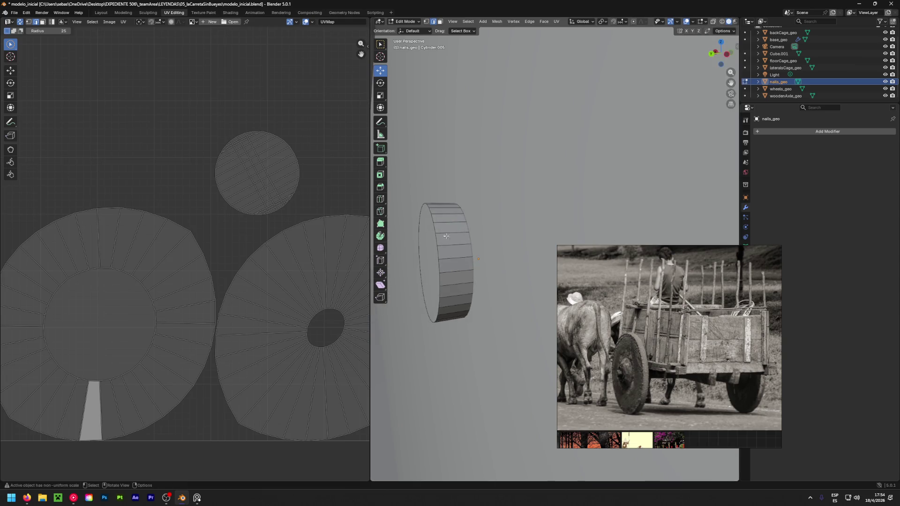
Mark seams around the nail's end cap border and along one side edge.
left_click(434, 230)
key("ctrl+e")
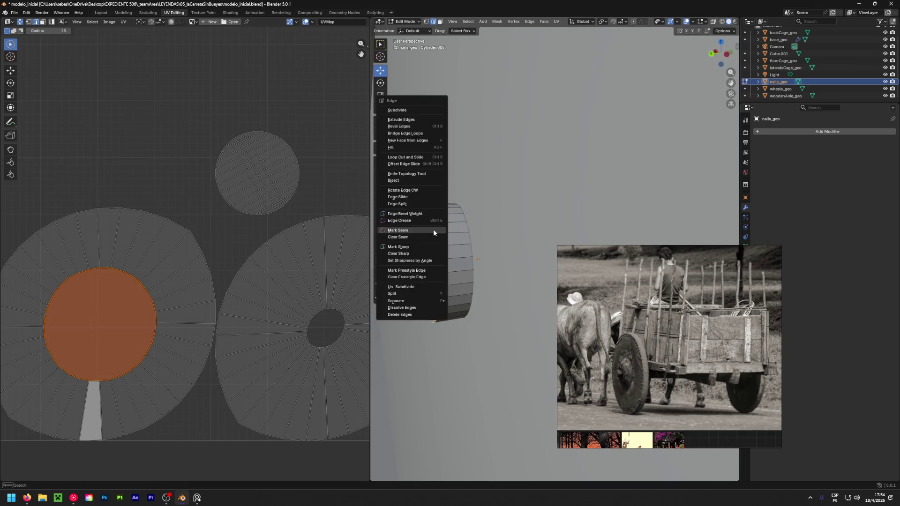
left_click(433, 230)
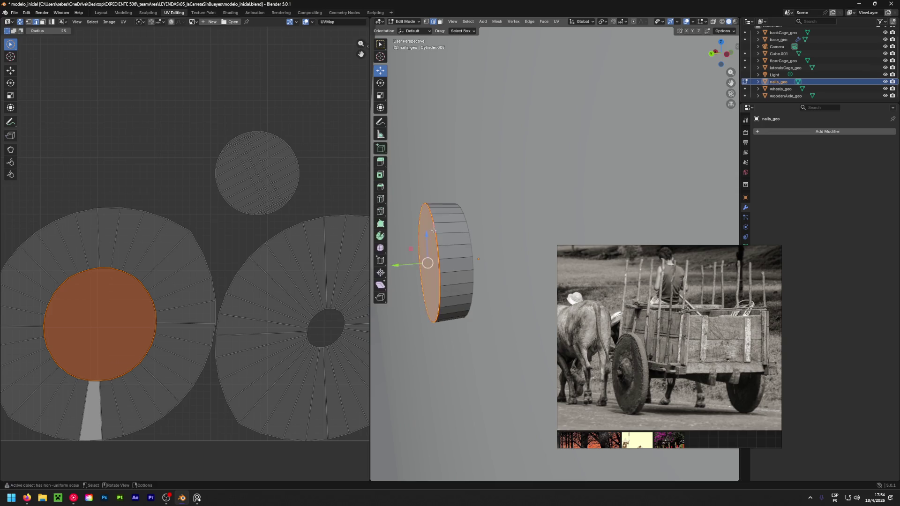
left_click(451, 253)
key("ctrl+e")
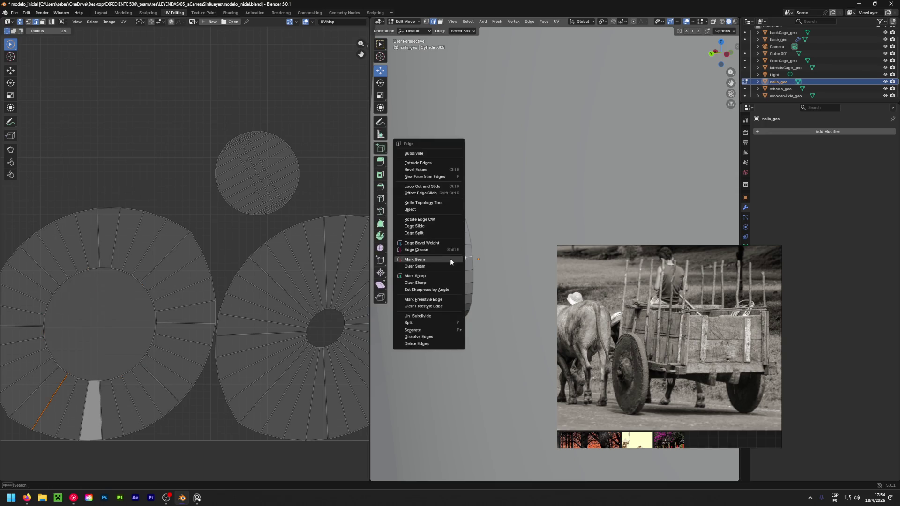
left_click(440, 261)
Unwrap the whole nail mesh using the new seams.
key("a")
key("u")
left_click(453, 257)
scroll(224, 212, "down", 5)
scroll(224, 212, "up", 4)
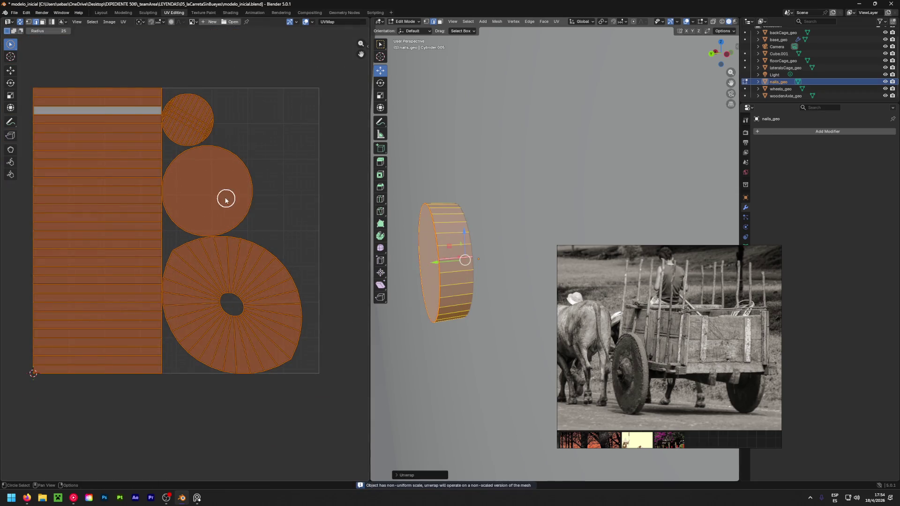
Inspect the side strip and disc UV islands, selecting the large disc's radial edges.
left_click(288, 225)
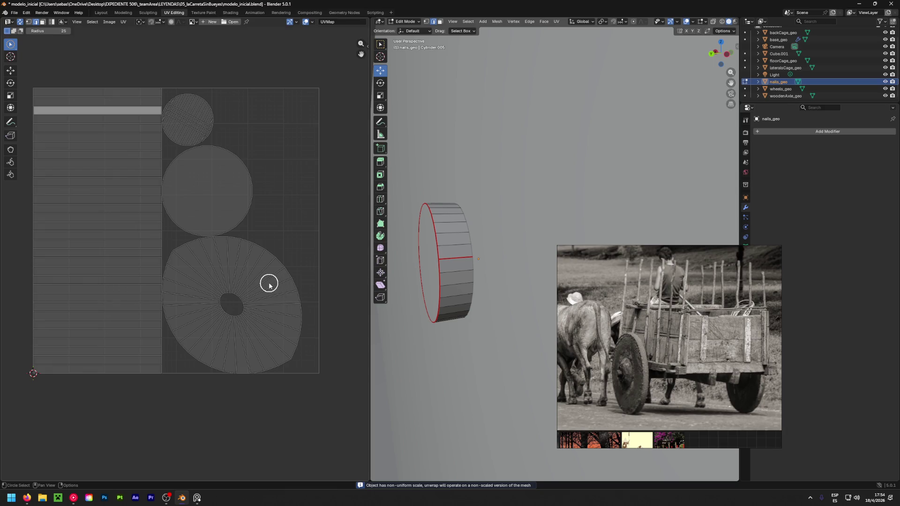
mouse_move(269, 284)
left_mouse_down()
mouse_move(257, 275)
mouse_move(212, 328)
mouse_move(261, 281)
left_mouse_up()
key("Escape")
middle_click_drag(516, 263, 723, 278)
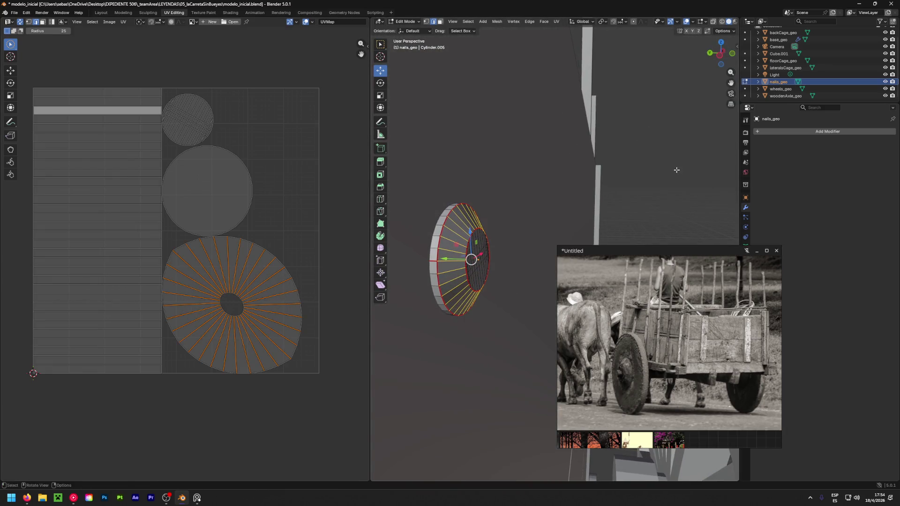
key("alt+a")
key("c")
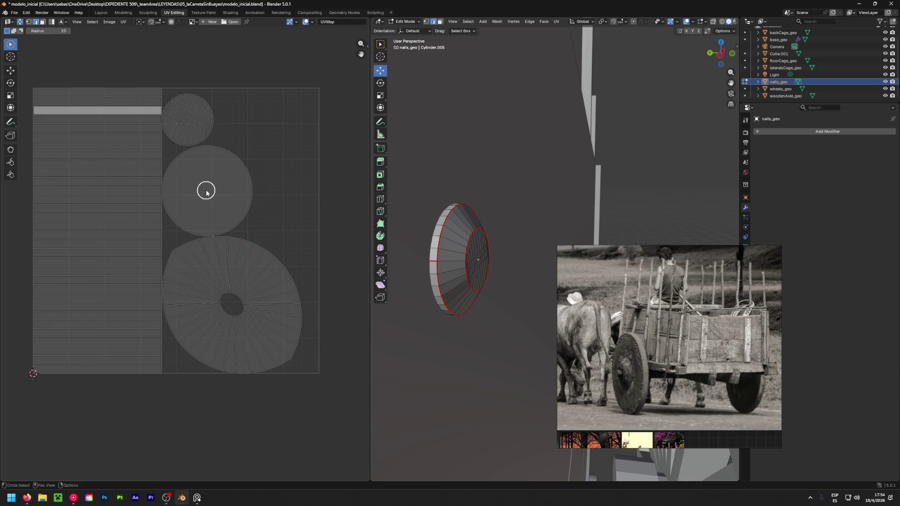
key("Escape")
mouse_move(446, 253)
middle_mouse_down()
mouse_move(404, 244)
mouse_move(358, 251)
mouse_move(469, 220)
mouse_move(619, 147)
mouse_move(530, 197)
mouse_move(561, 230)
middle_mouse_up()
Hide Light, the cage objects and Cube.001, then view the cap in Back Ortho with vertex select.
key("c")
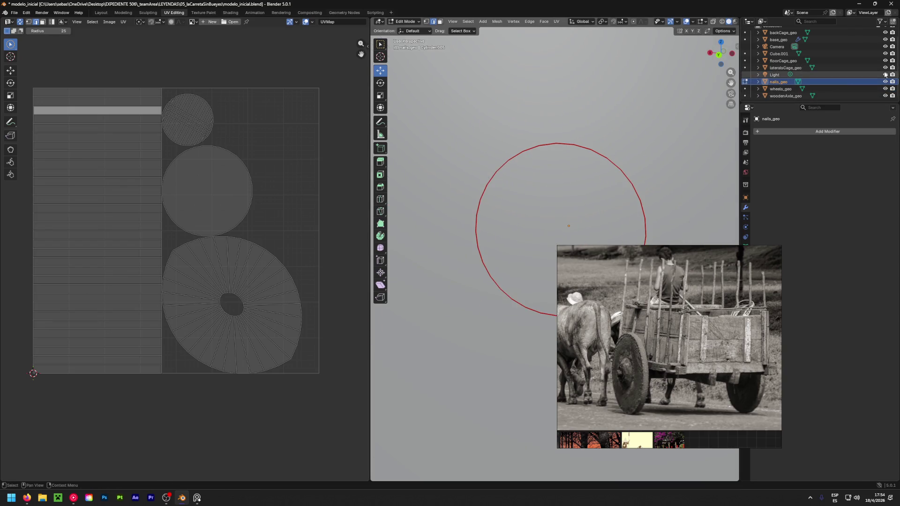
left_click_drag(885, 75, 889, 55)
mouse_move(549, 117)
middle_mouse_down("alt")
mouse_move(583, 161)
mouse_move(572, 173)
mouse_move(520, 166)
mouse_move(540, 187)
mouse_move(631, 198)
middle_mouse_up("alt")
scroll(503, 183, "down", 5)
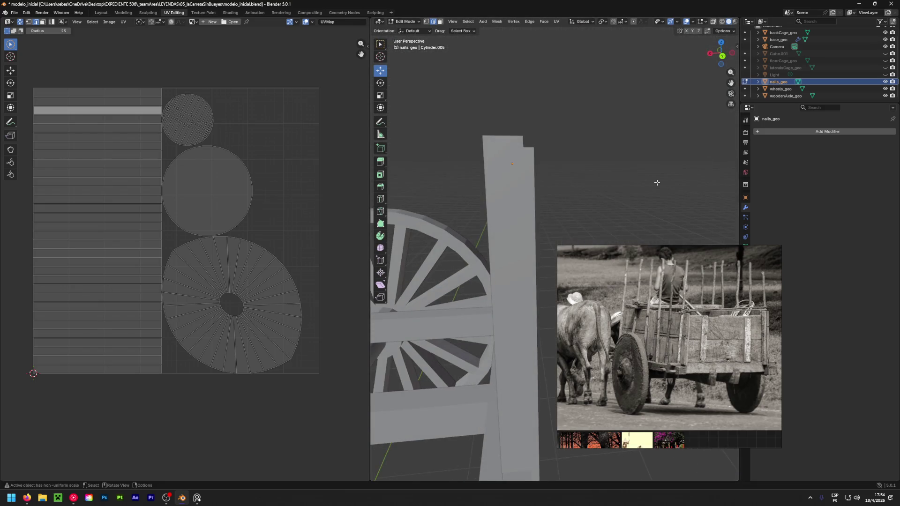
scroll(783, 47, "up", 2)
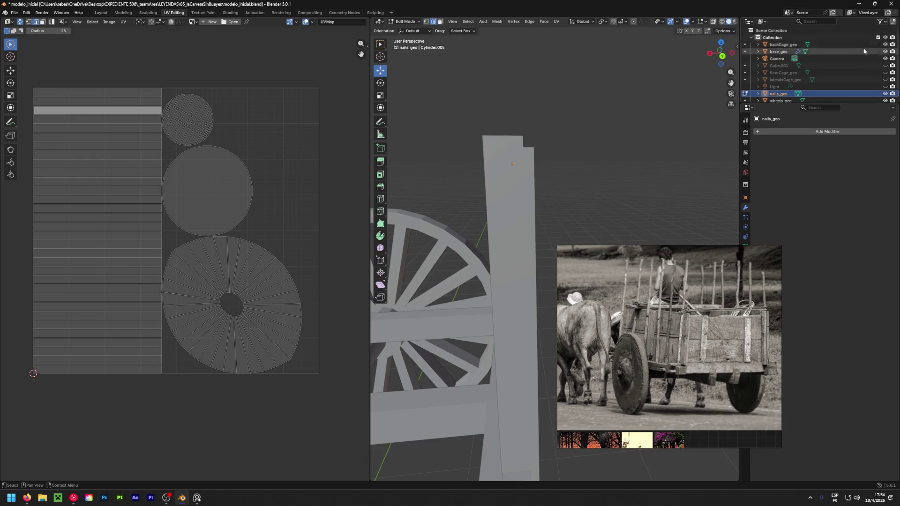
left_click(886, 44)
key("ctrl+KP_1")
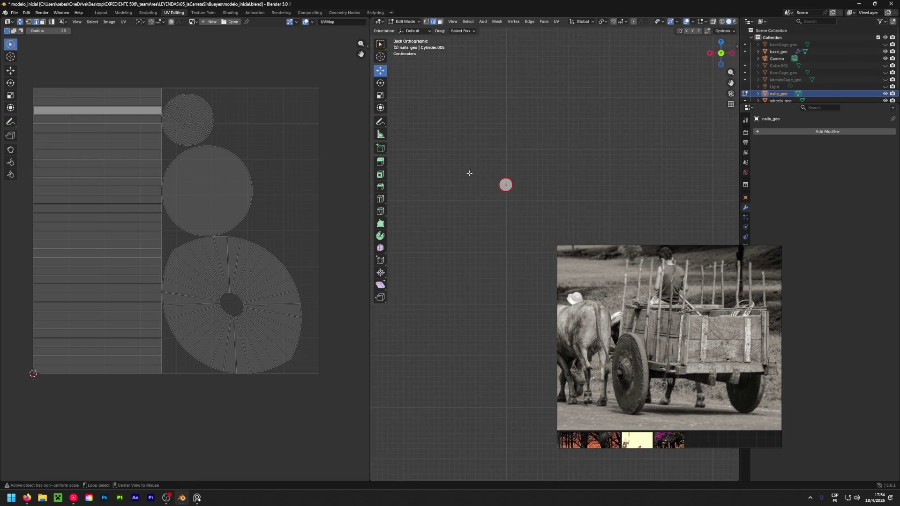
scroll(511, 188, "up", 8)
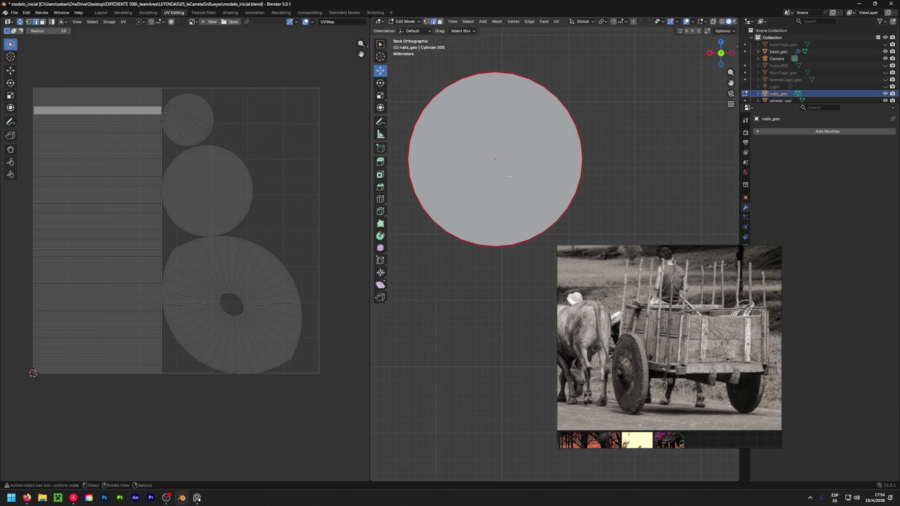
key("1")
Knife seven parallel vertical cuts across the cap from its centre toward the right rim.
key("k")
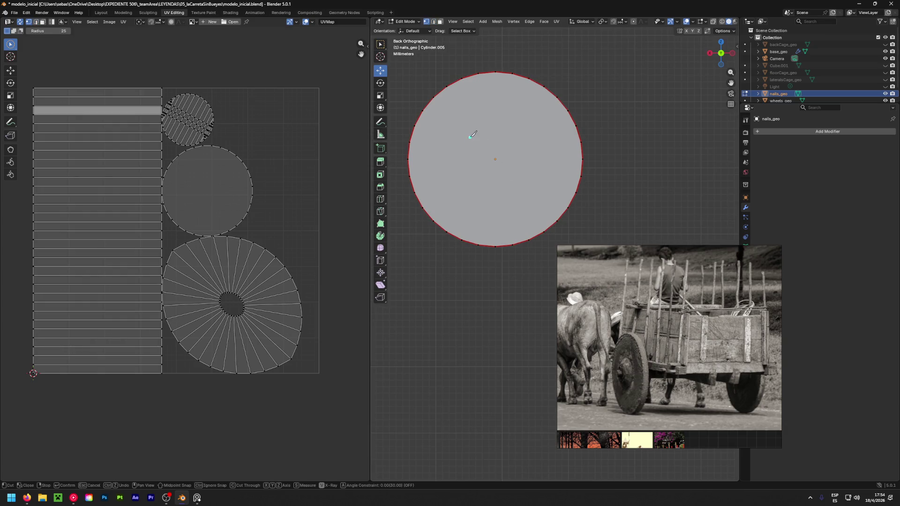
left_click(495, 72)
left_click(496, 246)
key("Return")
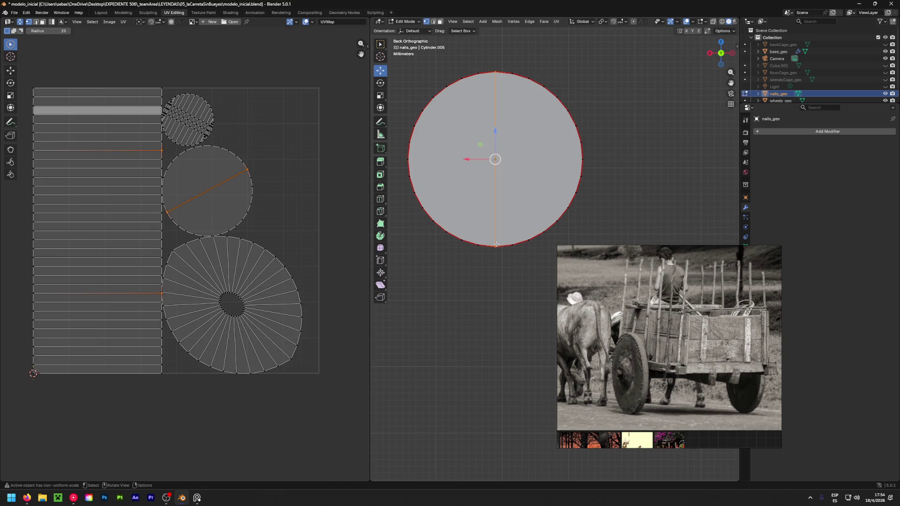
key("k")
left_click(513, 73)
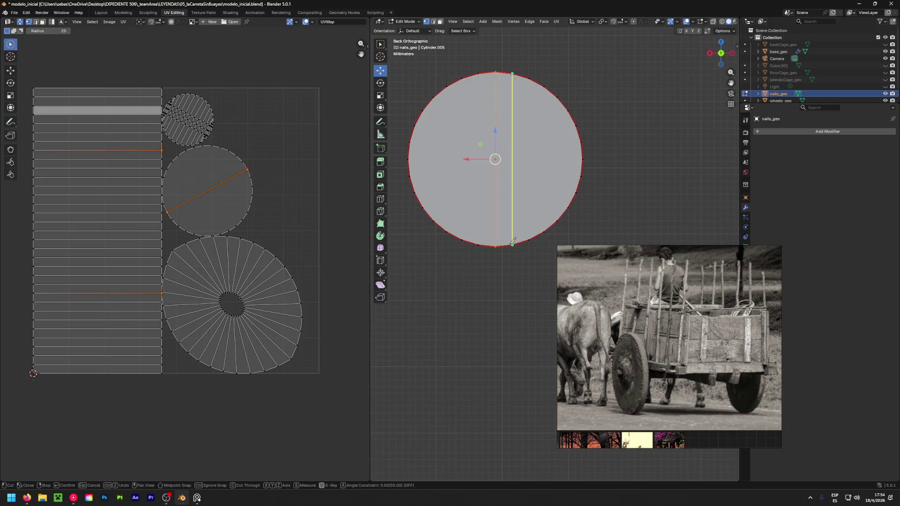
left_click(513, 244)
key("Return")
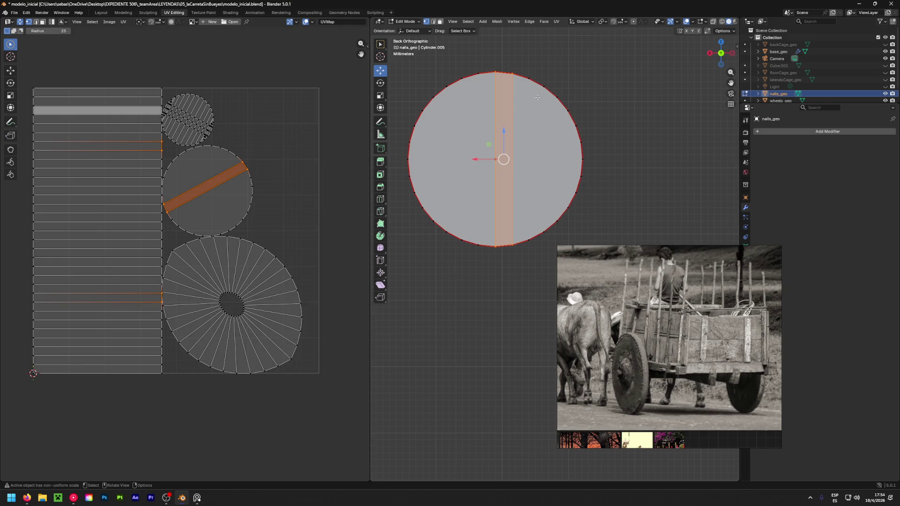
key("k")
left_click(530, 76)
left_click(530, 238)
key("Return")
key("k")
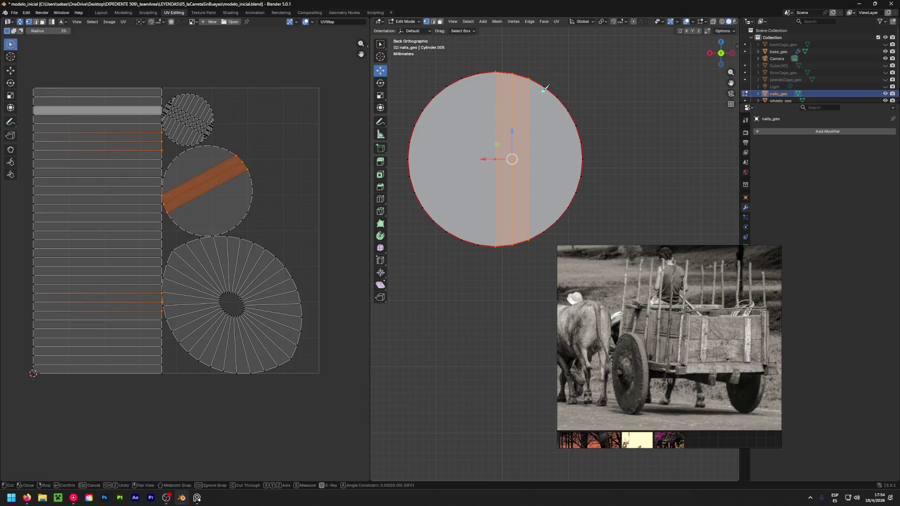
left_click(543, 230)
key("Return")
key("k")
left_click(557, 95)
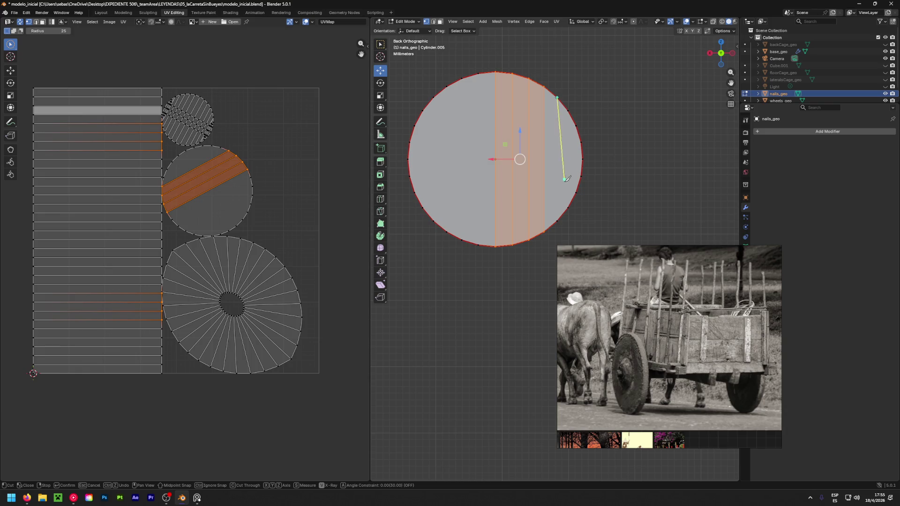
left_click(556, 218)
key("Return")
key("k")
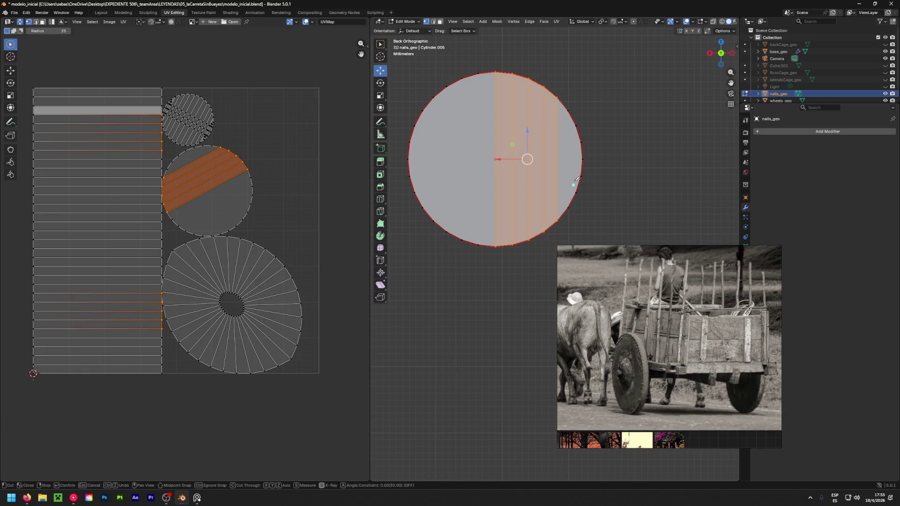
left_click(569, 109)
left_click(568, 206)
key("Return")
key("k")
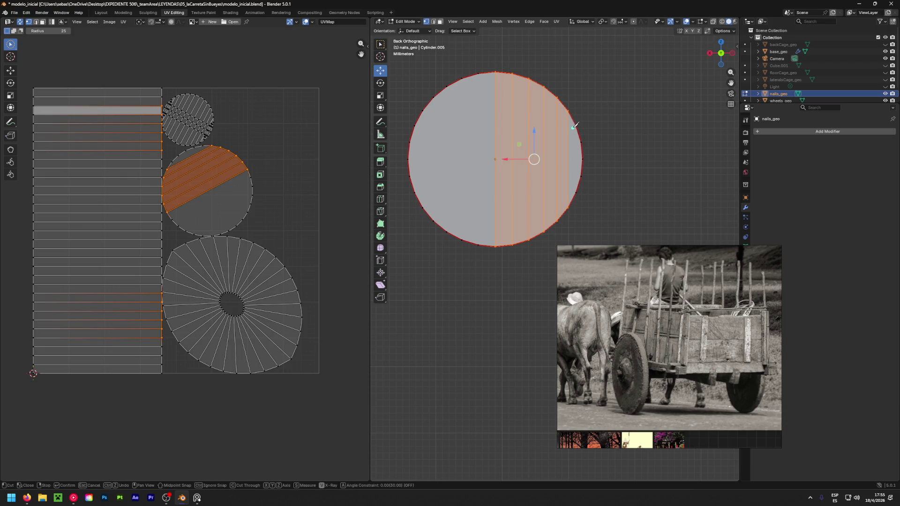
left_click(578, 124)
left_click(577, 191)
key("Return")
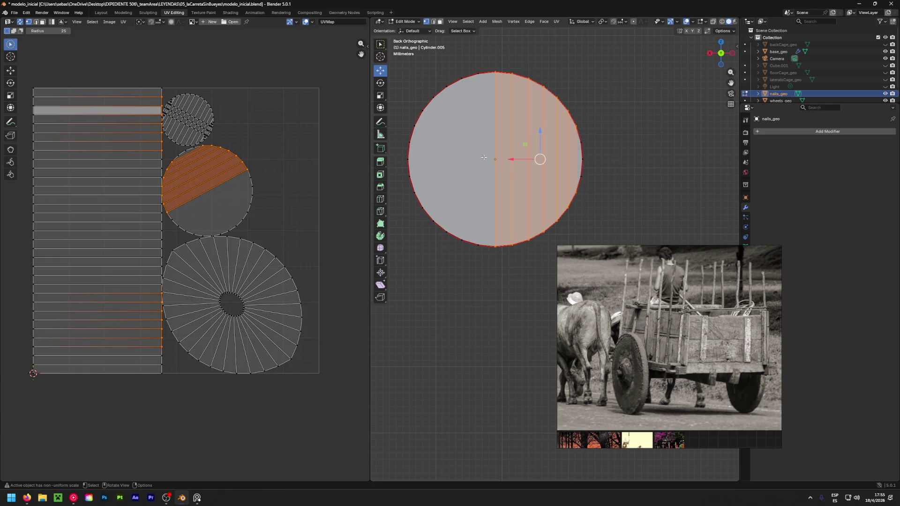
Add six more vertical cuts toward the cap's left rim and begin a horizontal cut.
key("k")
left_click(478, 73)
left_click(477, 245)
key("Return")
key("k")
left_click(463, 78)
left_click(462, 240)
key("Return")
key("k")
left_click(447, 87)
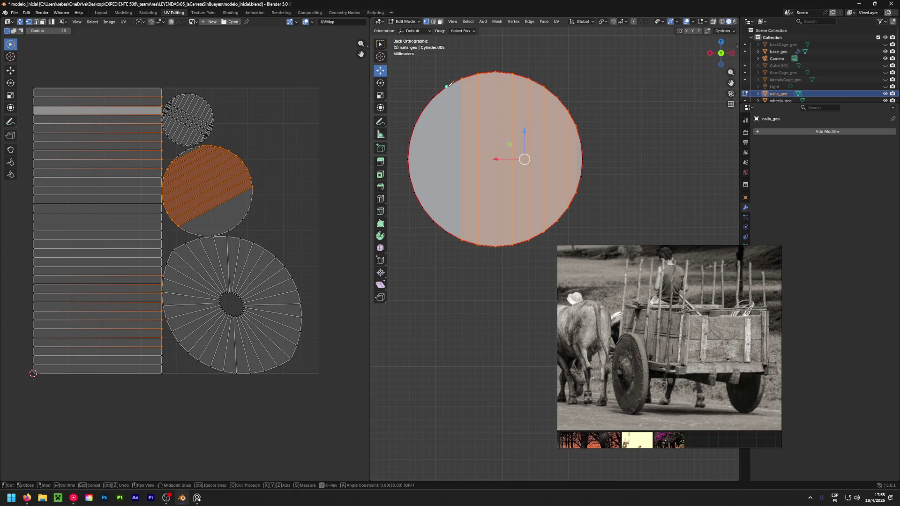
left_click(447, 231)
key("Return")
key("k")
left_click(434, 98)
left_click(434, 220)
key("Return")
key("k")
left_click(423, 110)
left_click(415, 192)
key("Return")
key("k")
left_click(414, 125)
left_click(417, 194)
key("Return")
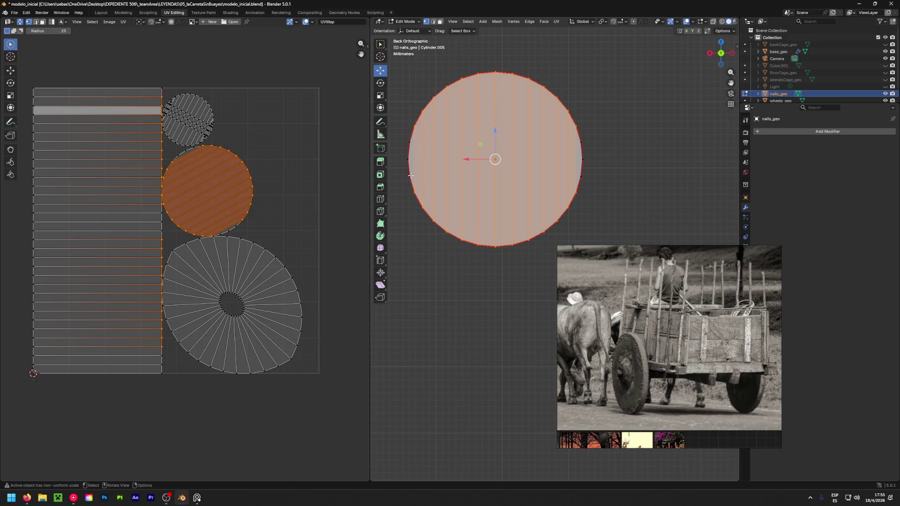
key("k")
left_click(410, 177)
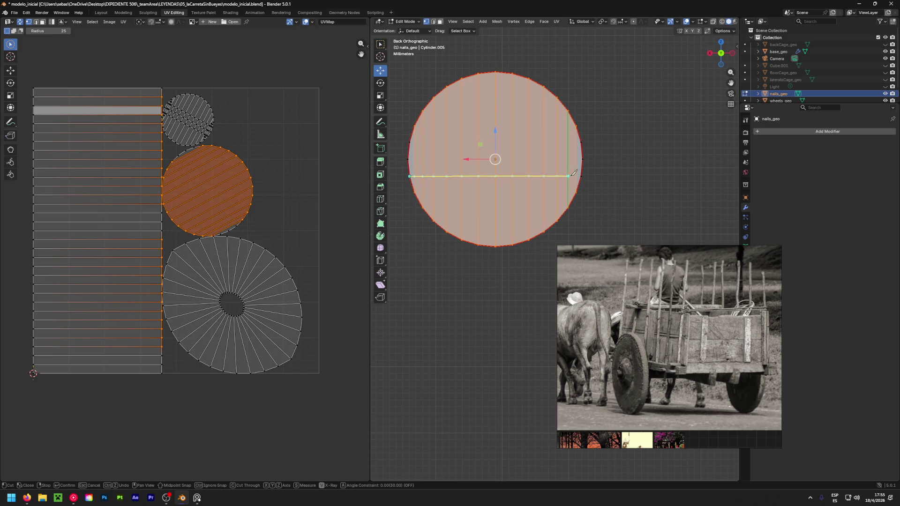
Complete three parallel horizontal knife cuts across the cap.
left_click(581, 177)
key("Return")
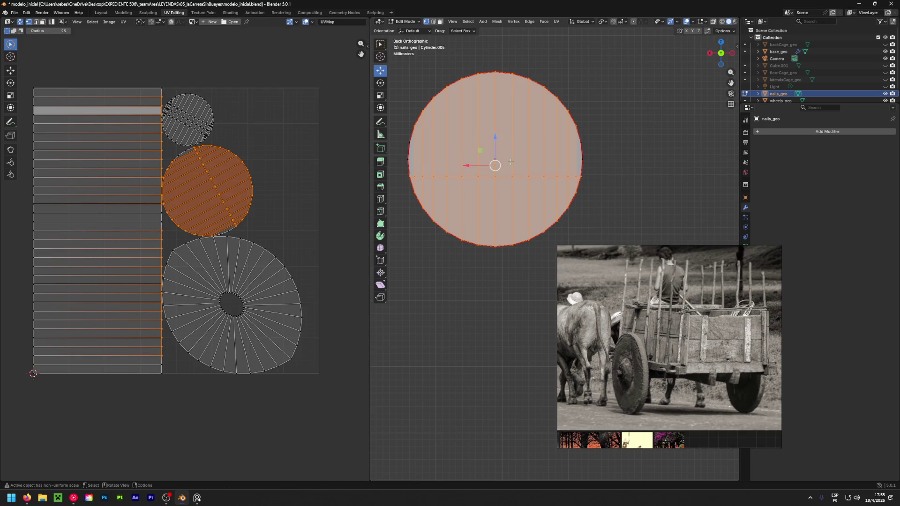
key("k")
left_click(410, 142)
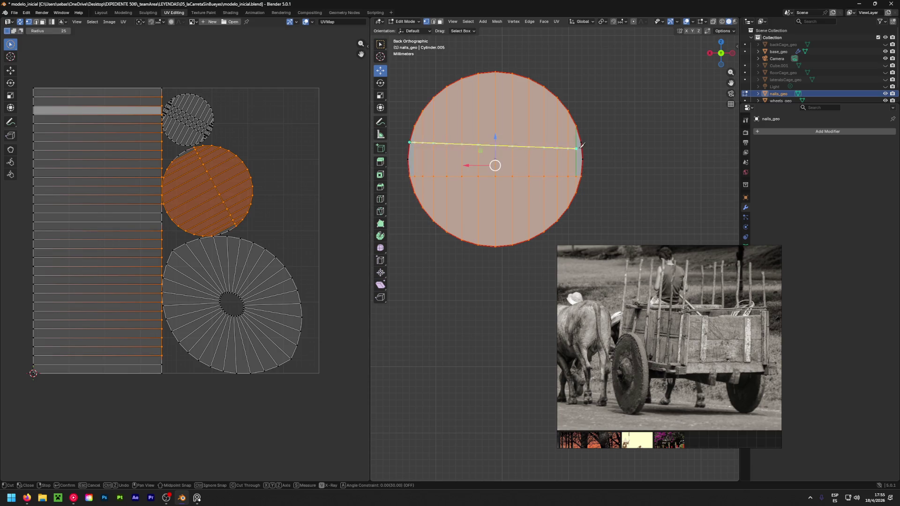
left_click(580, 142)
key("Return")
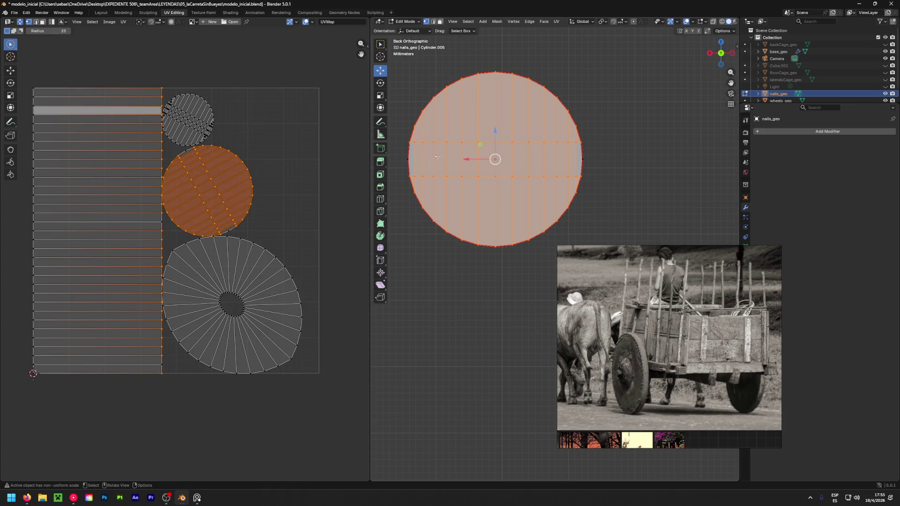
key("k")
left_click(409, 159)
left_click(582, 159)
key("Return")
scroll(531, 165, "up", 8)
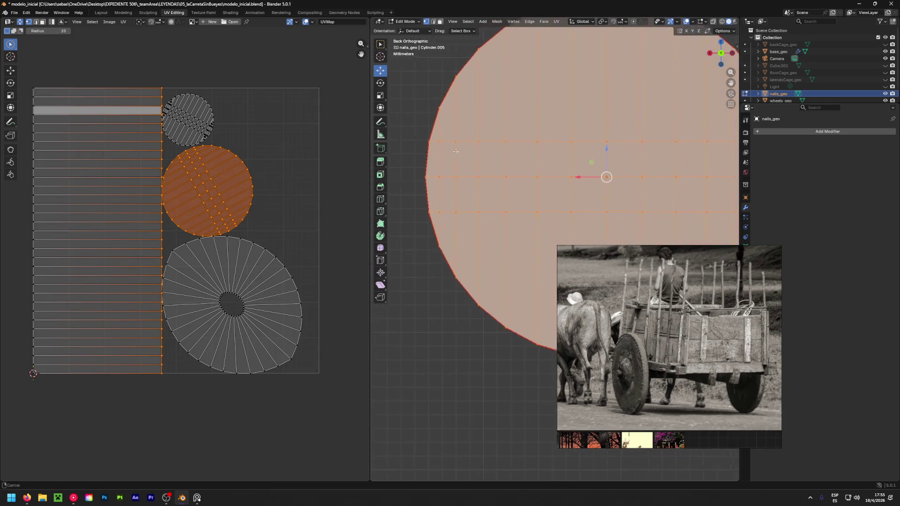
Knife a cut down through the cap face and connect it to a vertex above.
key("k")
left_click(427, 100)
left_click(445, 103)
left_click(444, 325)
key("Return")
key("k")
left_click(462, 414)
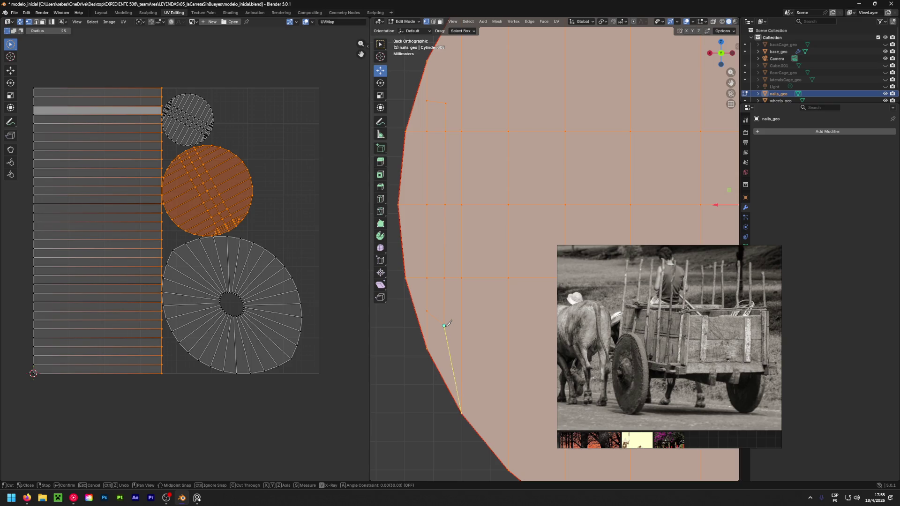
key("e")
middle_click_drag(483, 147, 462, 289, "shift")
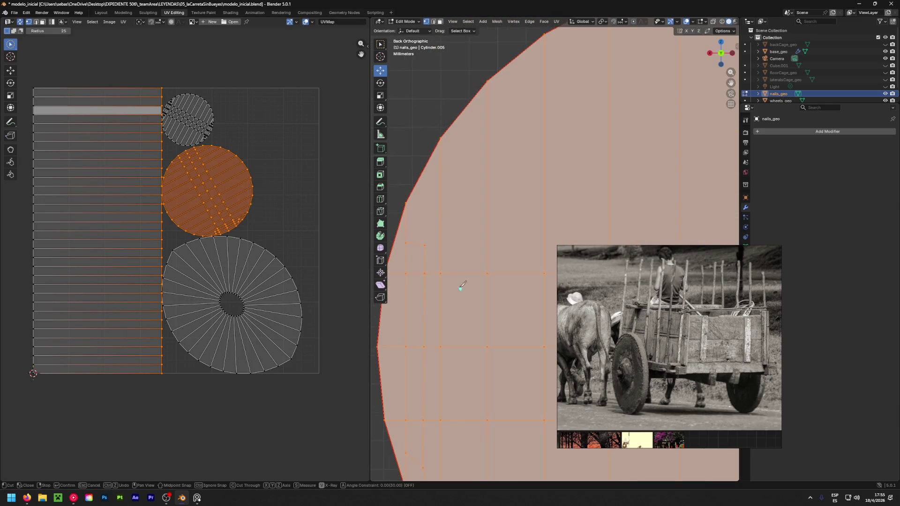
left_click(441, 138)
key("Return")
scroll(441, 145, "down", 5)
mouse_move(441, 146)
middle_mouse_down("ctrl")
mouse_move(450, 172)
mouse_move(460, 157)
middle_mouse_up("ctrl")
Add more knife cuts linking the horizontal edge band to vertices on the outer rim.
key("k")
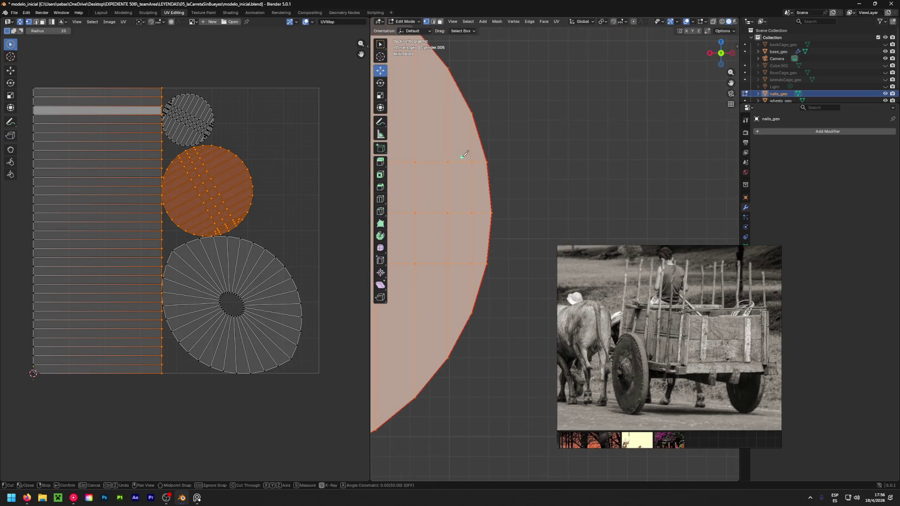
left_click(472, 143)
left_click(460, 139)
key("Return")
left_click(458, 295)
left_click(448, 357)
key("Return")
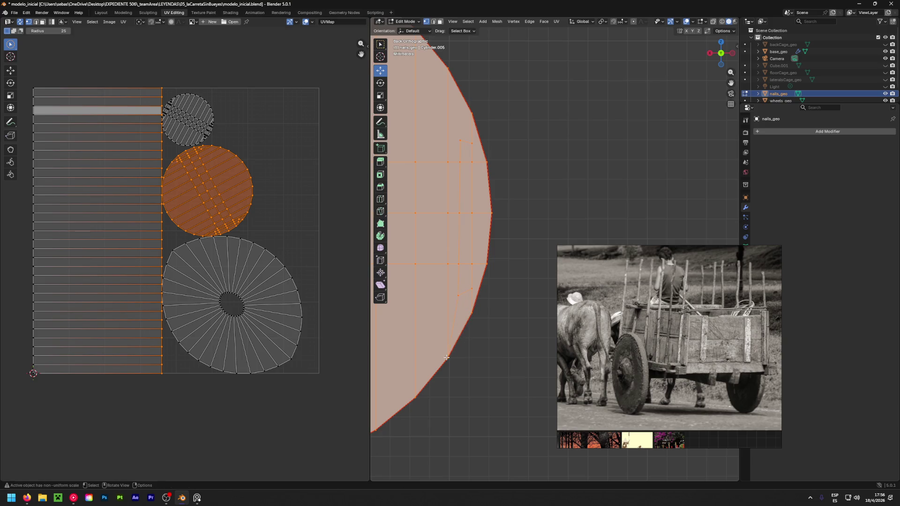
middle_click_drag(451, 226, 469, 318, "shift")
key("k")
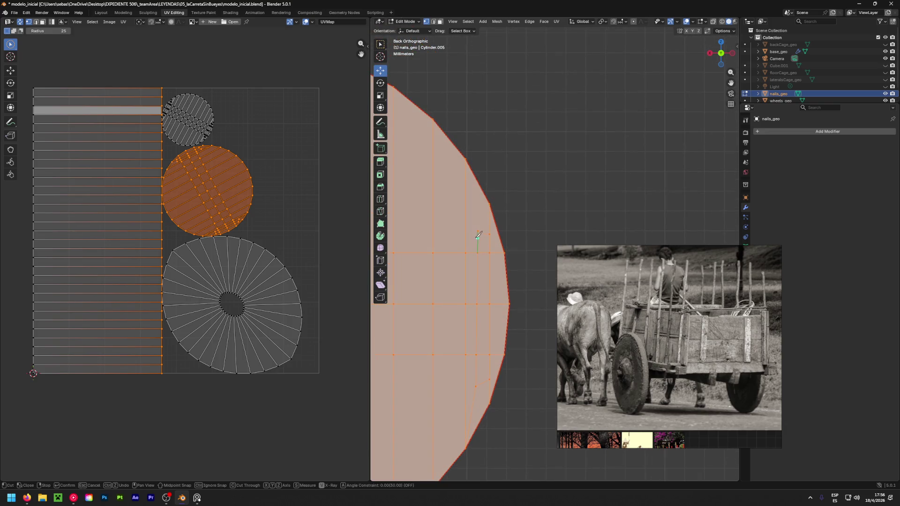
left_click(478, 229)
left_click(465, 158)
key("Return")
scroll(541, 172, "down", 4)
Select the whole nail mesh, unwrap its UVs again, and deselect.
key("c")
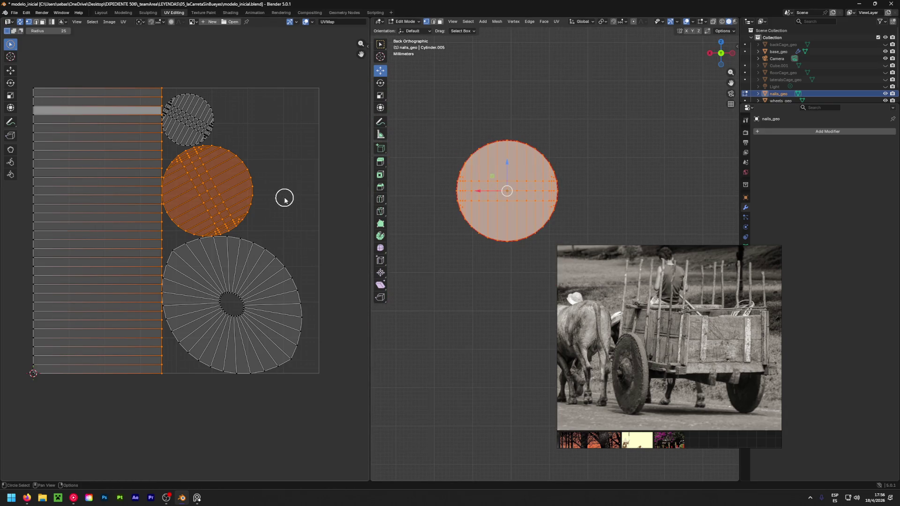
key("a")
key("u")
left_click(284, 197)
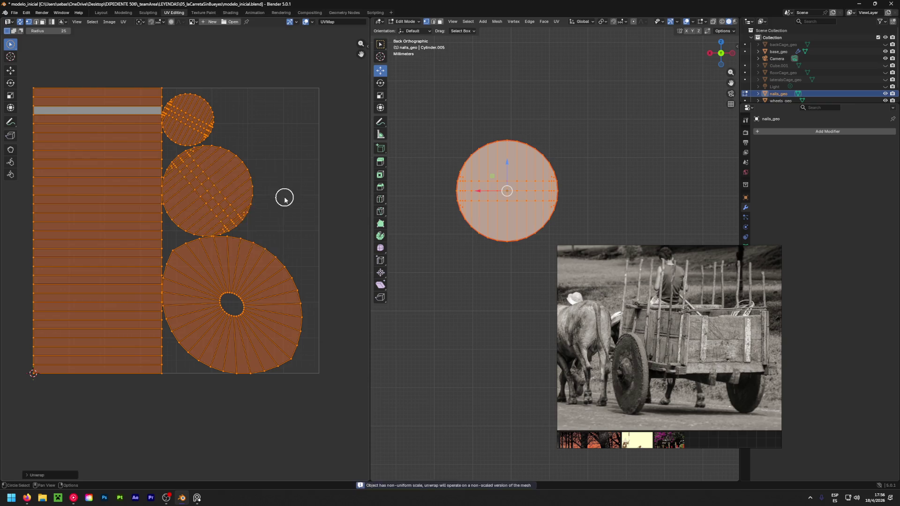
key("alt+a")
mouse_move(504, 246)
middle_mouse_down()
mouse_move(374, 322)
mouse_move(480, 288)
mouse_move(518, 287)
mouse_move(459, 253)
middle_mouse_up()
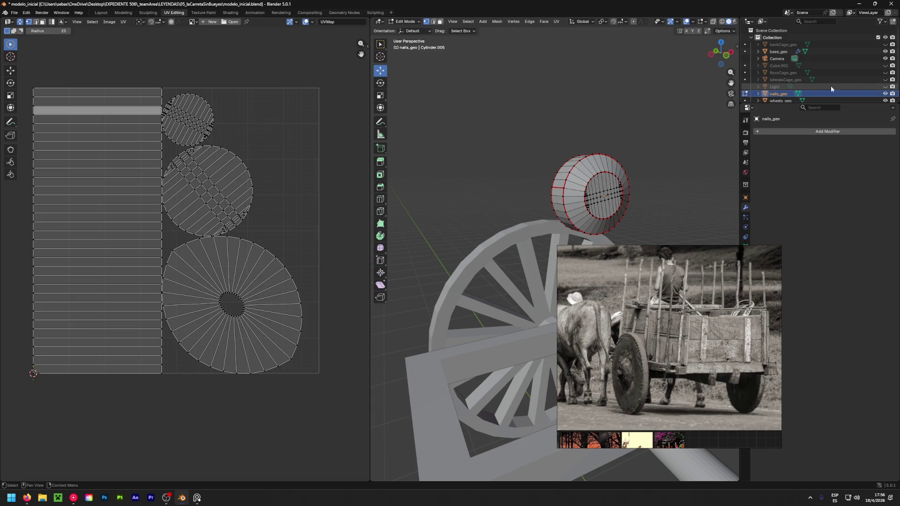
Unhide the cage objects, Cube.001 and Light, viewing the cart in Object Mode before returning to Edit Mode.
left_click_drag(885, 87, 886, 44)
scroll(612, 162, "down", 5)
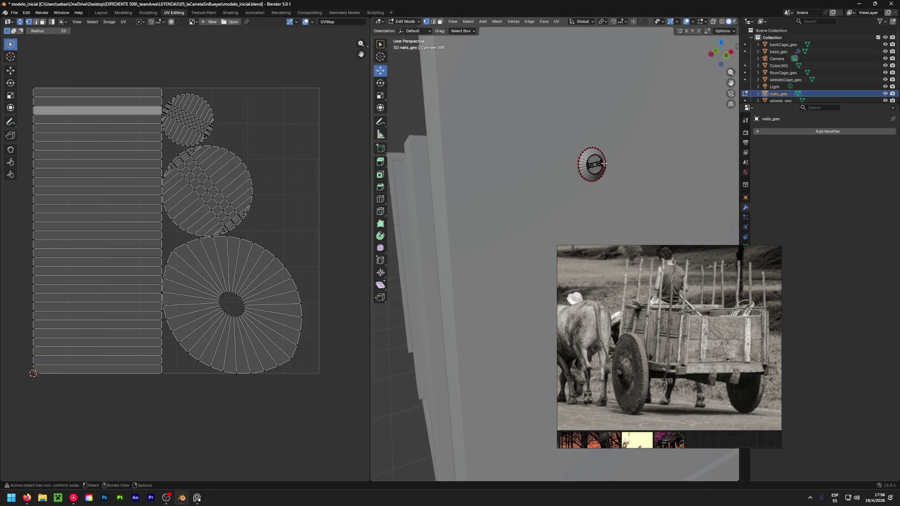
key("Tab")
mouse_move(546, 187)
middle_mouse_down()
mouse_move(497, 183)
mouse_move(524, 186)
mouse_move(514, 223)
mouse_move(685, 245)
mouse_move(566, 221)
mouse_move(493, 180)
middle_mouse_up()
scroll(493, 180, "up", 1)
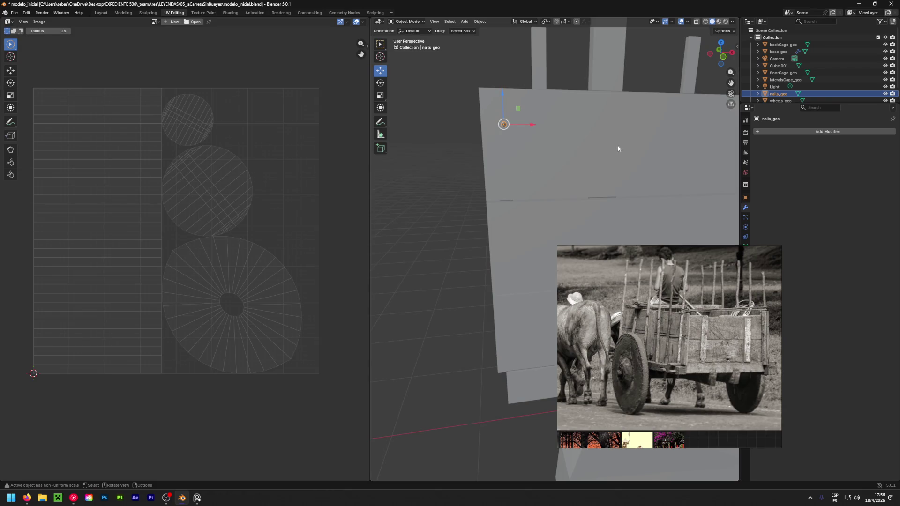
key("Tab")
Select the nail's geometry and place a first duplicate just below the original.
key("a")
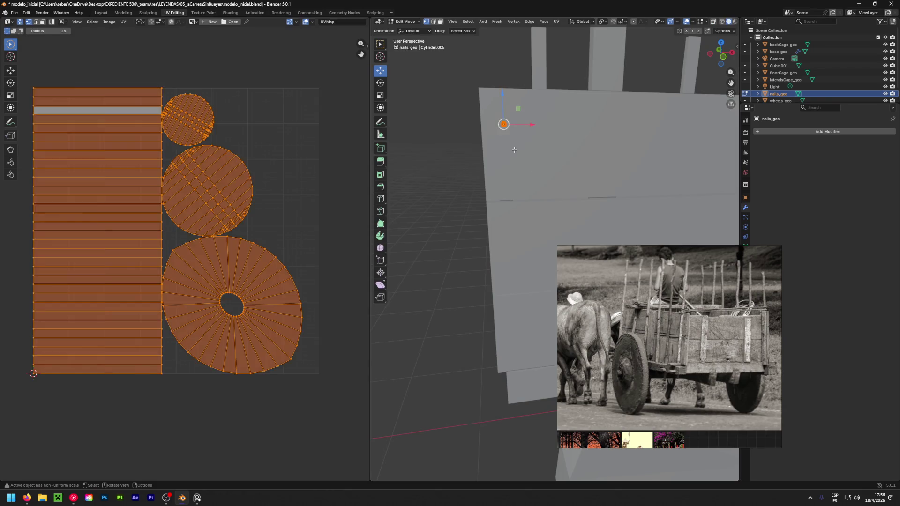
key("shift+d")
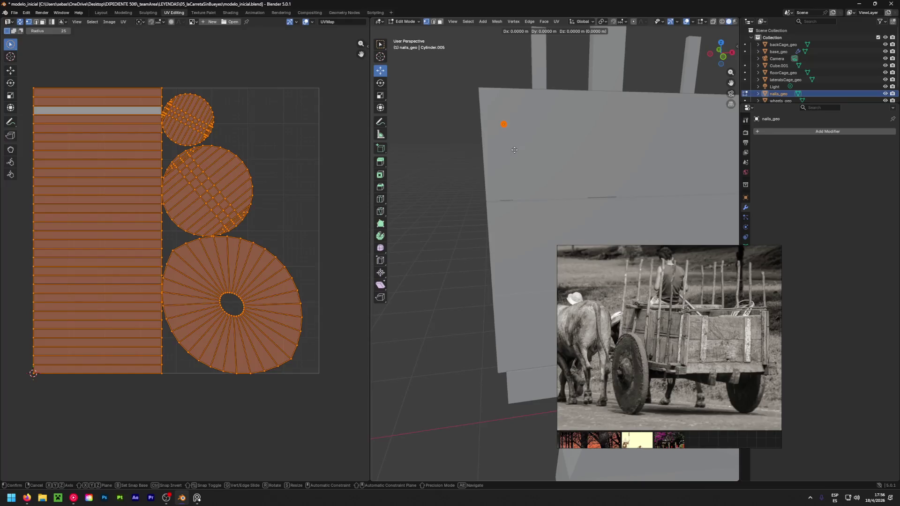
key("Escape")
left_click_drag(502, 91, 513, 101)
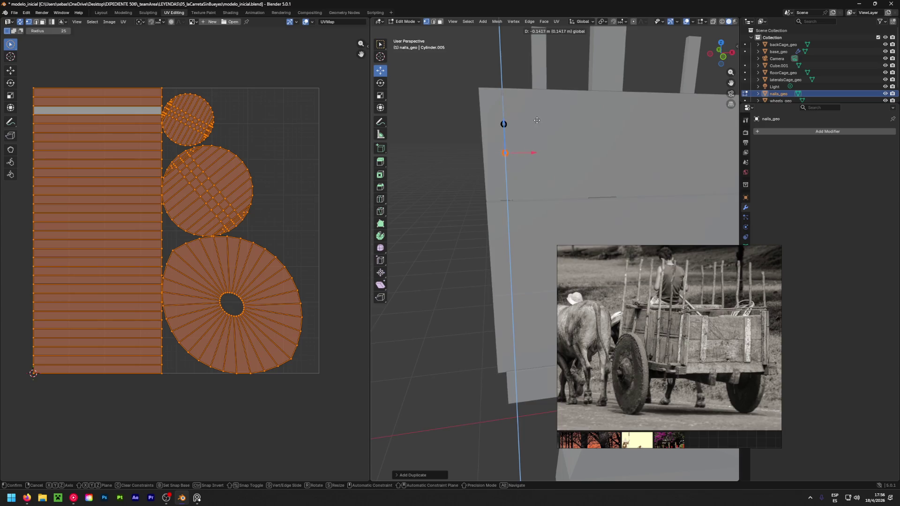
left_click(542, 137)
mouse_move(542, 137)
middle_mouse_down()
mouse_move(525, 155)
mouse_move(594, 173)
mouse_move(461, 177)
mouse_move(497, 152)
middle_mouse_up()
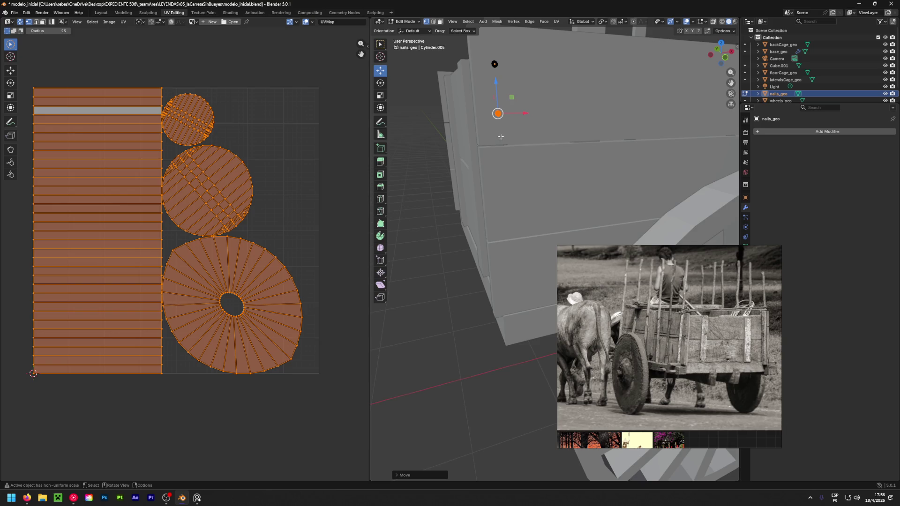
Add two more nail copies, each moved straight down along Z on the panel edge.
key("shift+d")
key("z")
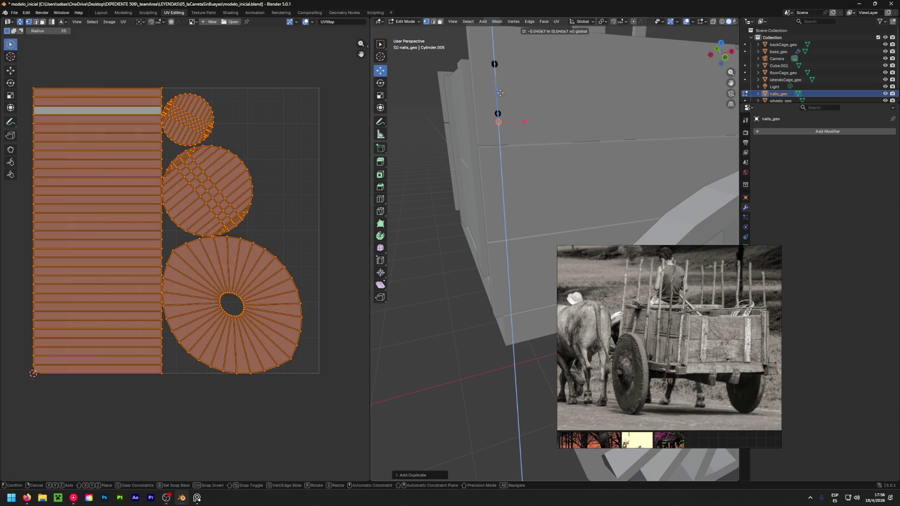
left_click(520, 139)
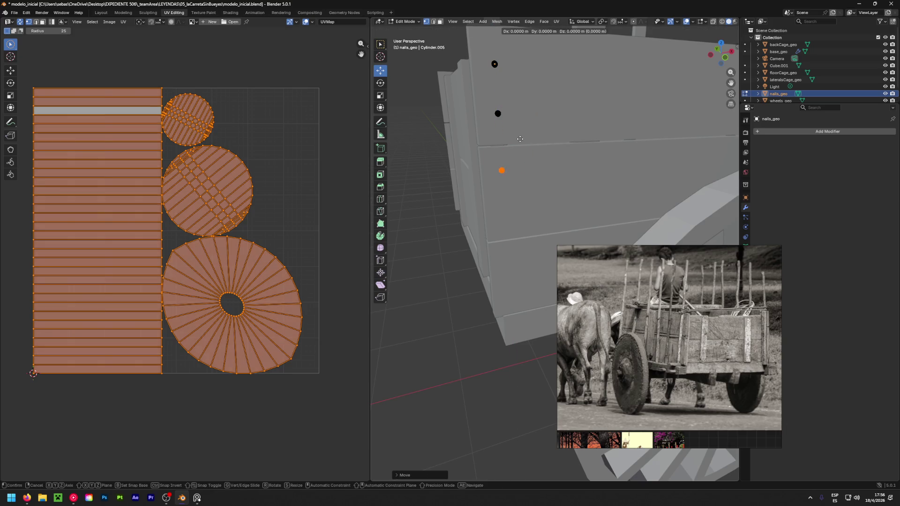
key("shift+d")
key("z")
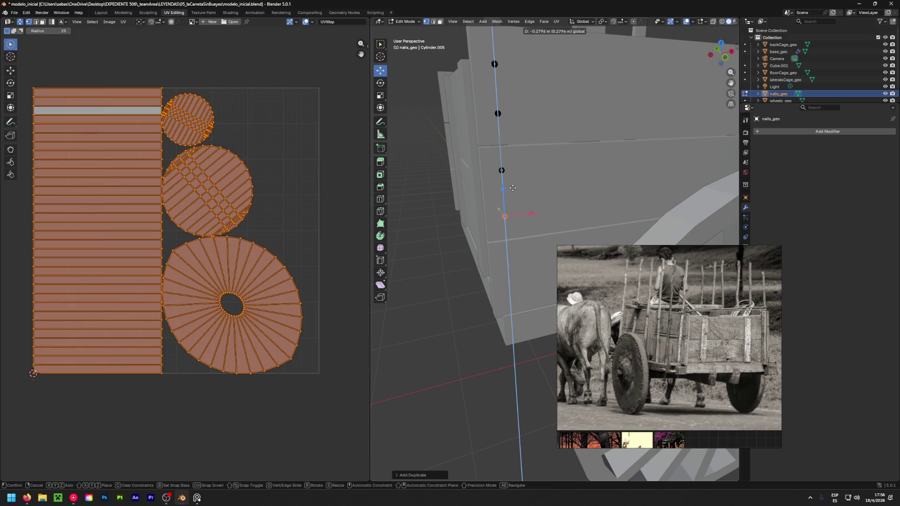
left_click(513, 188)
Move another nail copy vertically along Z, lower down the panel.
mouse_move(536, 211)
middle_mouse_down()
mouse_move(466, 196)
mouse_move(597, 161)
mouse_move(727, 154)
mouse_move(545, 193)
mouse_move(539, 183)
middle_mouse_up()
scroll(537, 154, "up", 3)
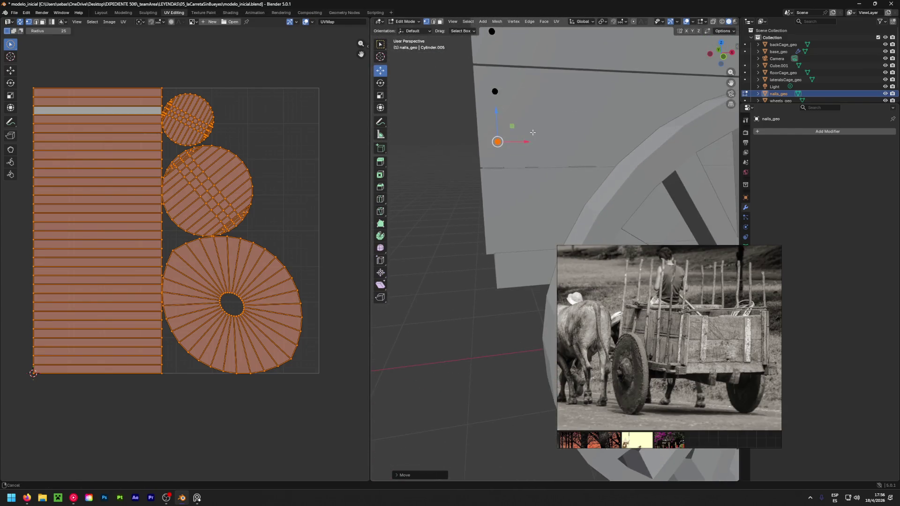
key("g")
right_click(533, 132)
key("g")
key("z")
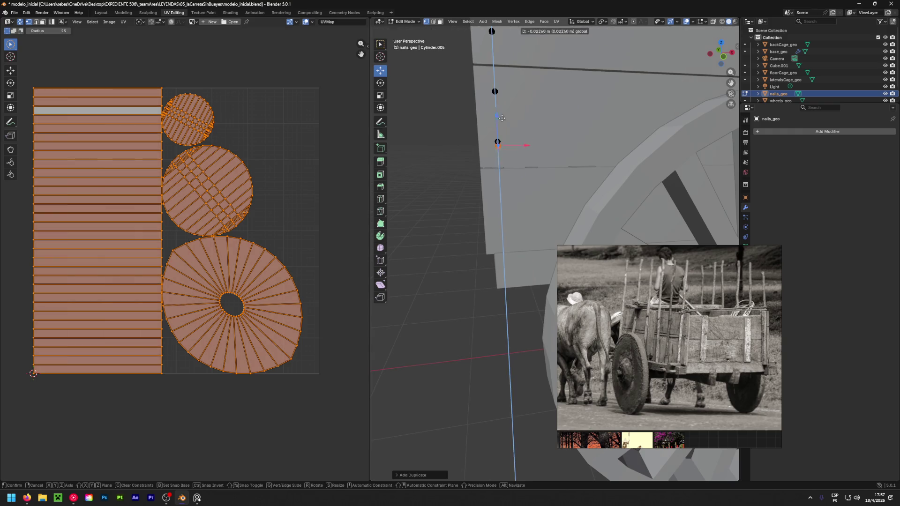
left_click(522, 161)
Place a final Z-constrained nail copy at the bottom of the row, then check the row.
key("shift+d")
right_click(522, 161)
key("g")
key("z")
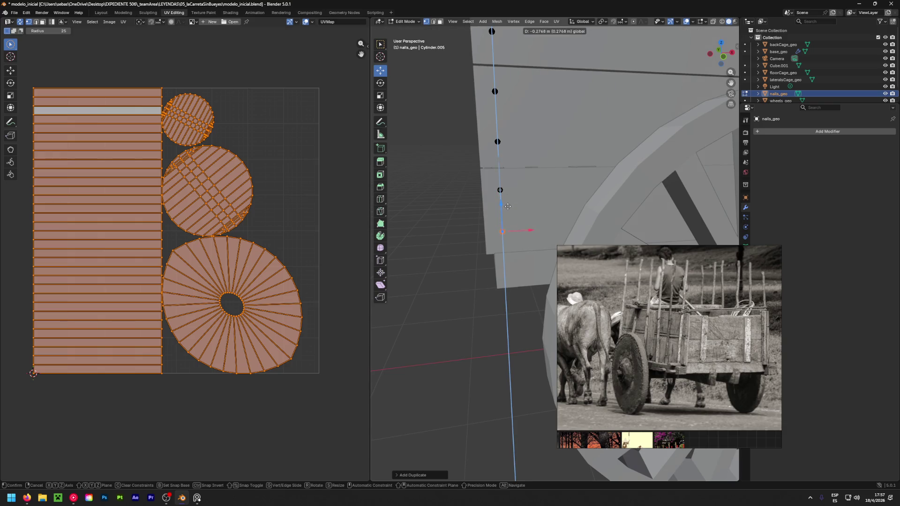
left_click(508, 210)
scroll(508, 210, "down", 5)
middle_click_drag(509, 210, 509, 180)
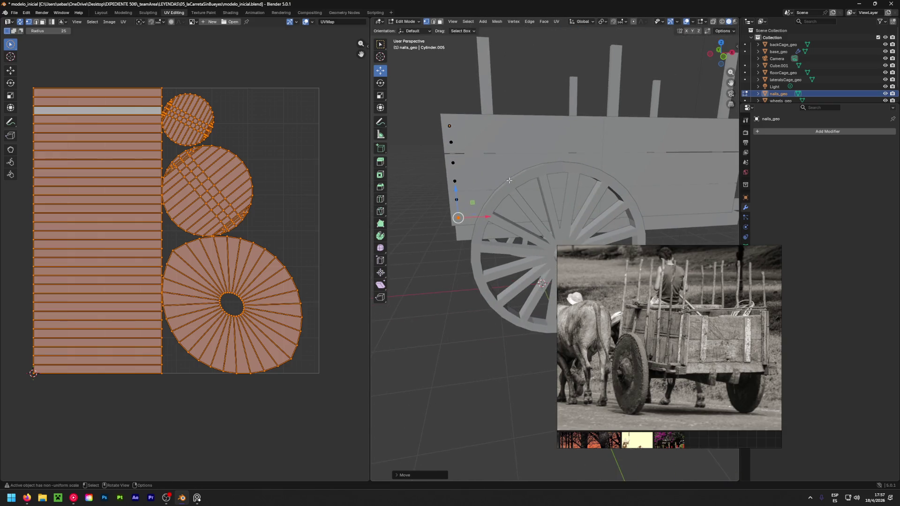
mouse_move(643, 166)
middle_mouse_down()
mouse_move(594, 196)
mouse_move(471, 182)
middle_mouse_up()
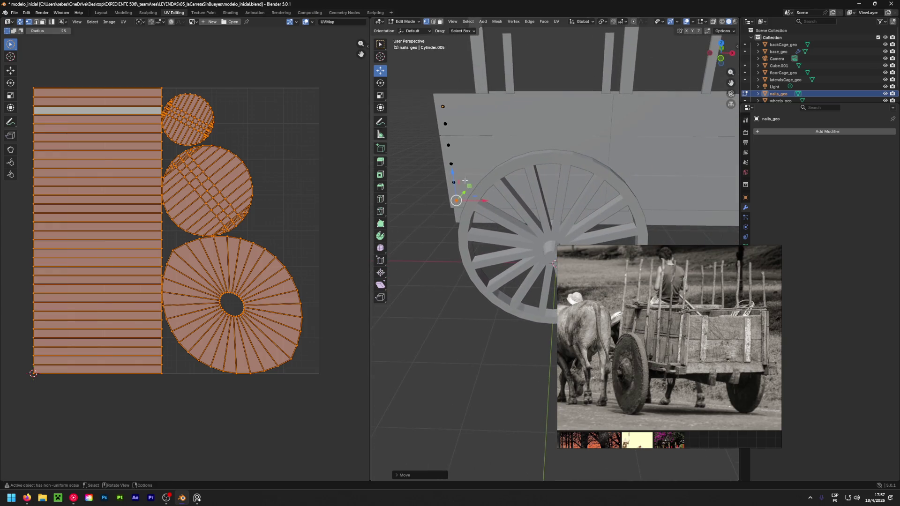
middle_click_drag(438, 132, 659, 105)
Duplicate the whole row of nails and slide the copy to the panel's far end.
key("a")
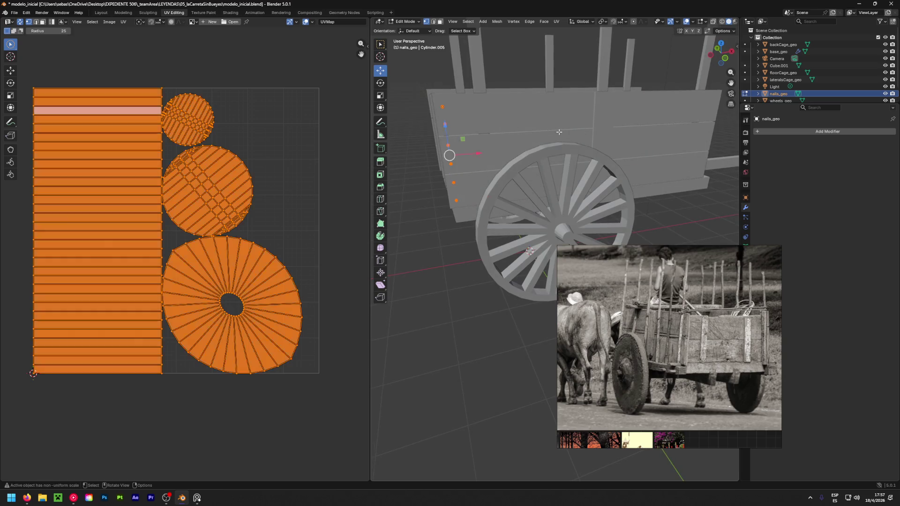
middle_click_drag(608, 170, 544, 166)
scroll(539, 166, "down", 3)
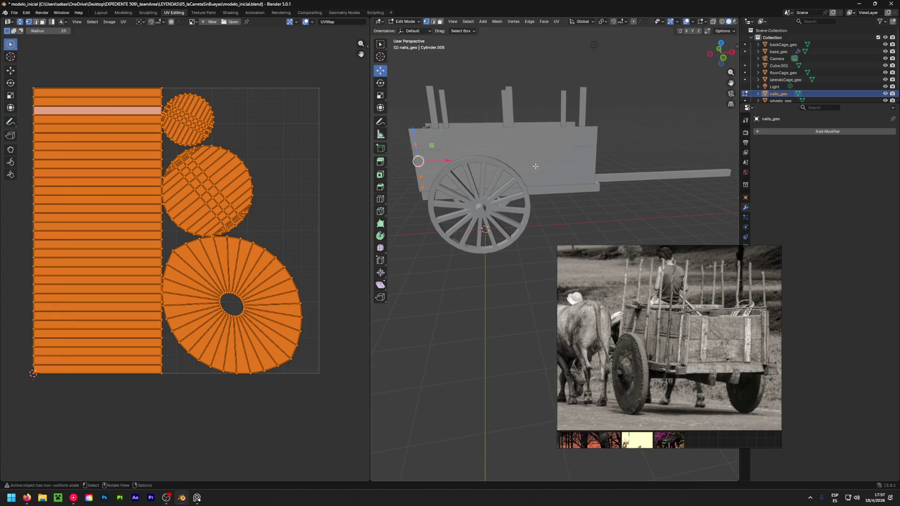
key("shift+d")
right_click(491, 165)
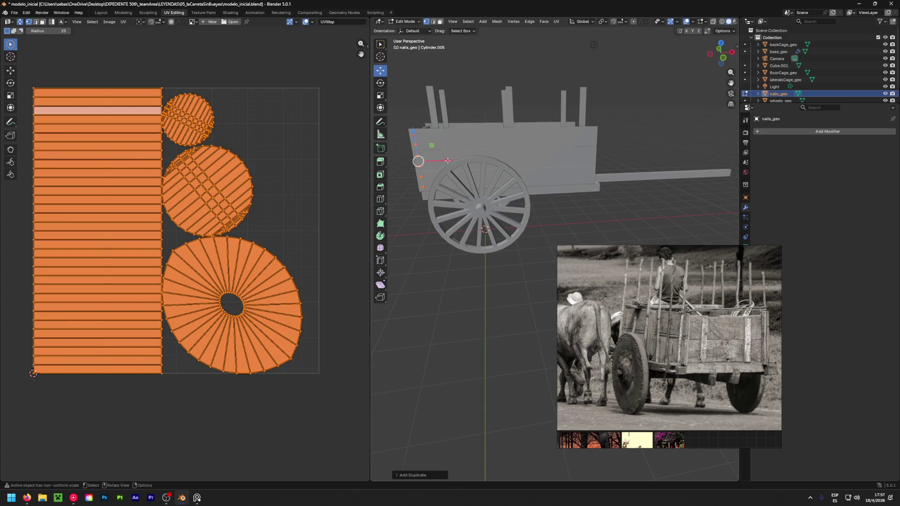
left_click_drag(447, 160, 523, 167)
left_click(612, 171)
Frame the whole cart, deselect everything and return to Object Mode.
mouse_move(613, 170)
middle_mouse_down()
mouse_move(714, 121)
mouse_move(603, 174)
mouse_move(626, 146)
mouse_move(535, 152)
mouse_move(572, 152)
middle_mouse_up()
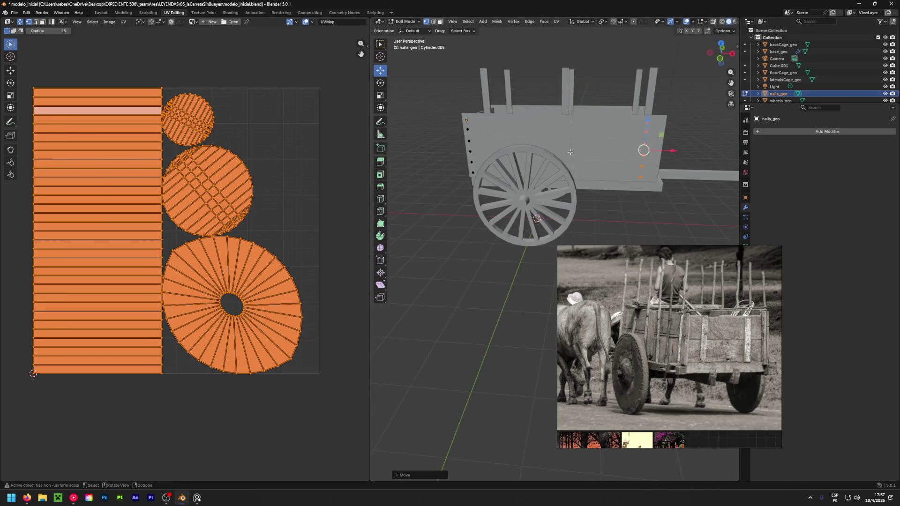
scroll(574, 120, "up", 4)
mouse_move(573, 120)
middle_mouse_down()
mouse_move(499, 173)
mouse_move(562, 169)
mouse_move(649, 126)
middle_mouse_up()
key("Home")
middle_click_drag(506, 175, 558, 156)
key("alt+a")
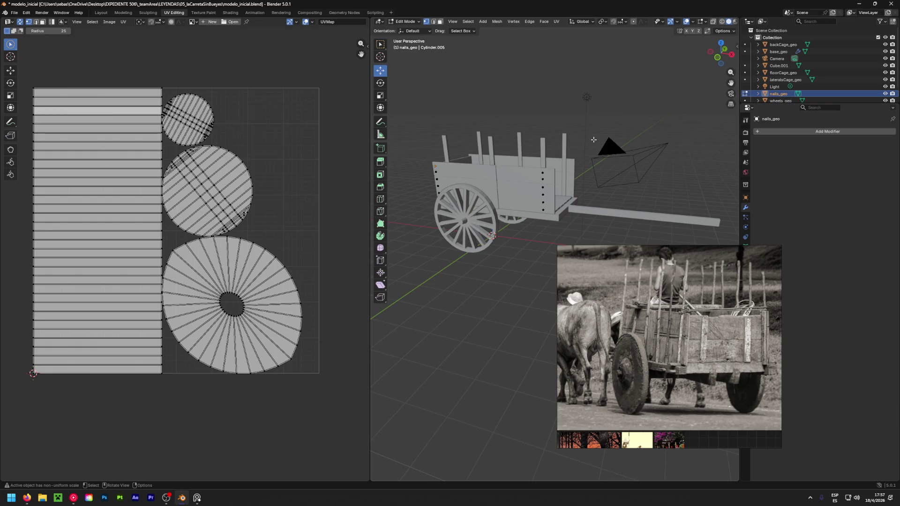
middle_click_drag(586, 104, 451, 140)
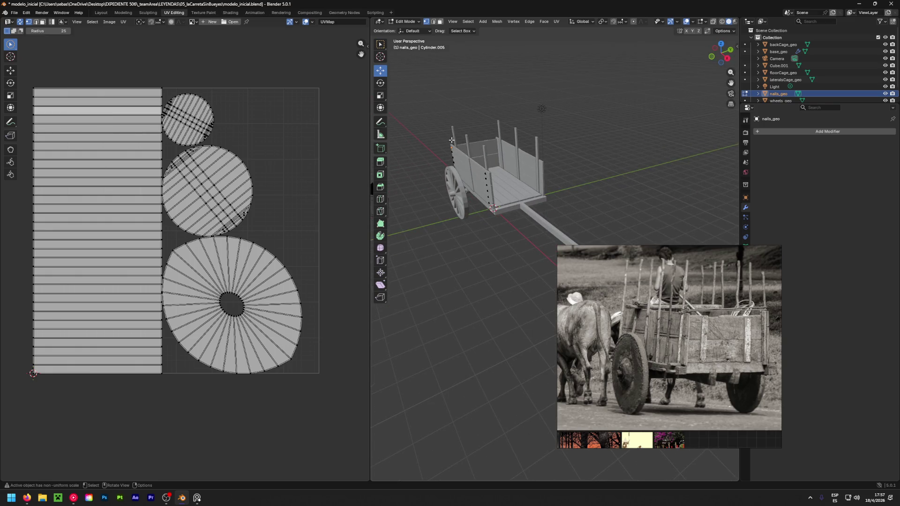
key("c")
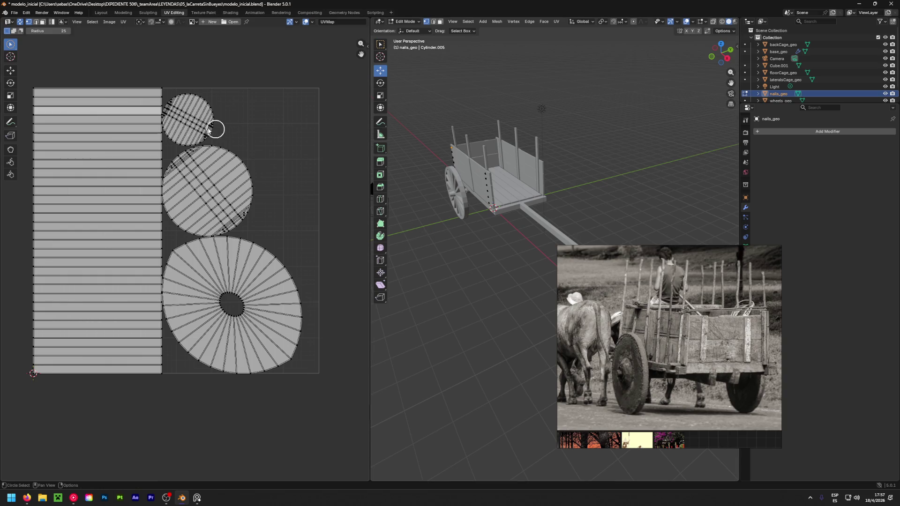
right_click(133, 79)
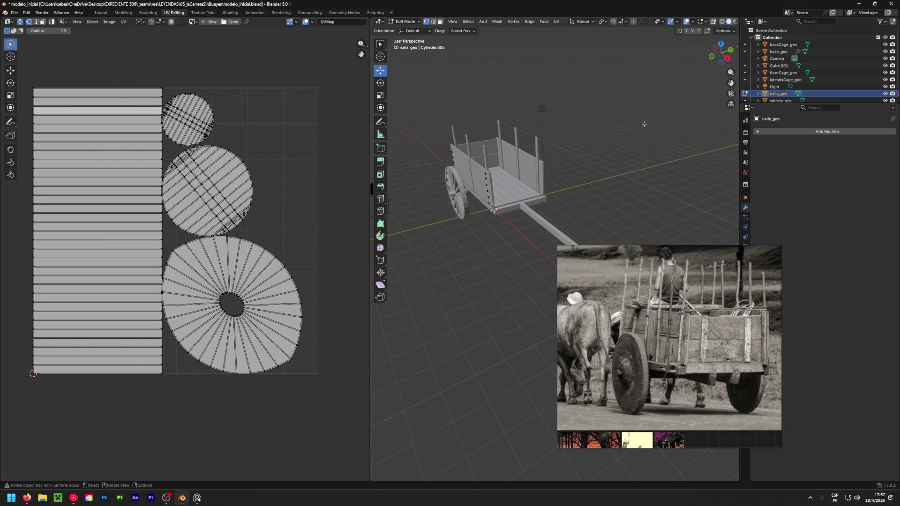
key("Tab")
Select nails_geo in the Outliner and bring up its Apply transforms menu.
middle_click_drag(615, 145, 358, 192)
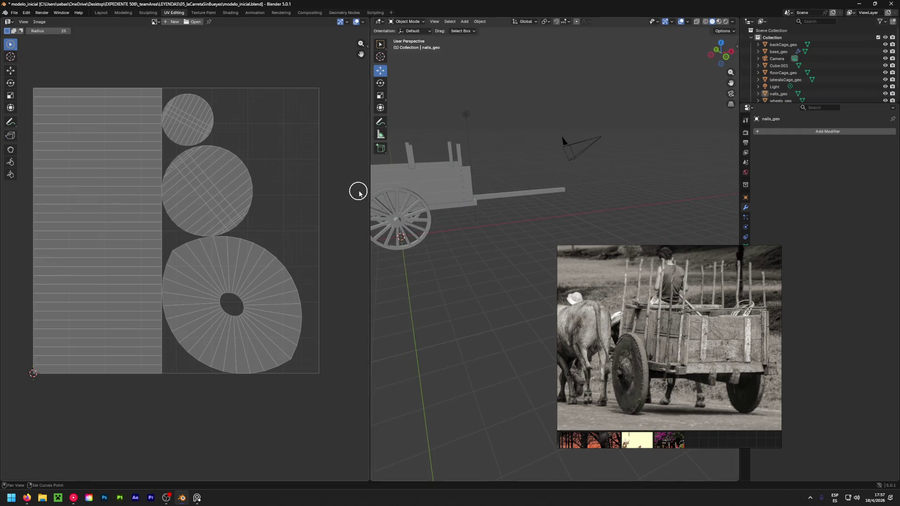
middle_click_drag(589, 187, 651, 187, "shift")
scroll(651, 187, "up", 6)
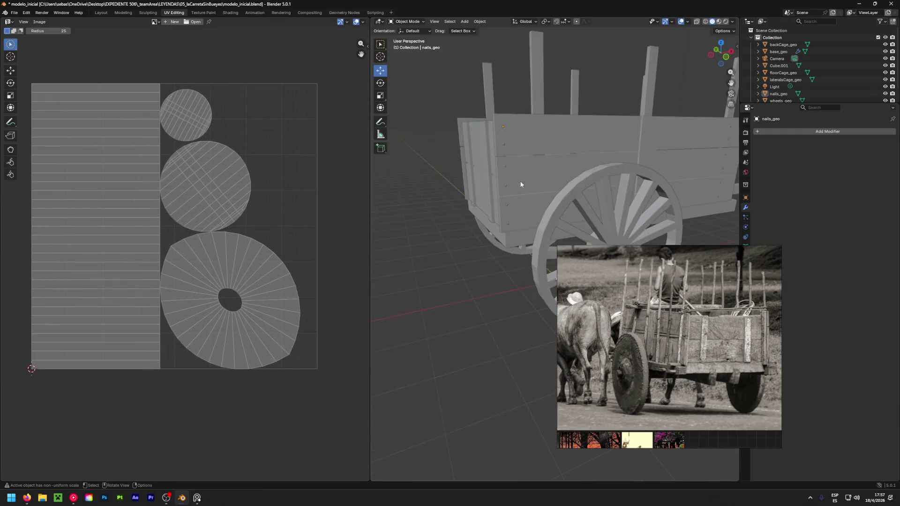
scroll(516, 174, "up", 3)
scroll(483, 163, "down", 4)
mouse_move(467, 164)
middle_mouse_down()
mouse_move(476, 170)
mouse_move(438, 177)
middle_mouse_up()
scroll(545, 173, "down", 6)
middle_click_drag(550, 164, 656, 145)
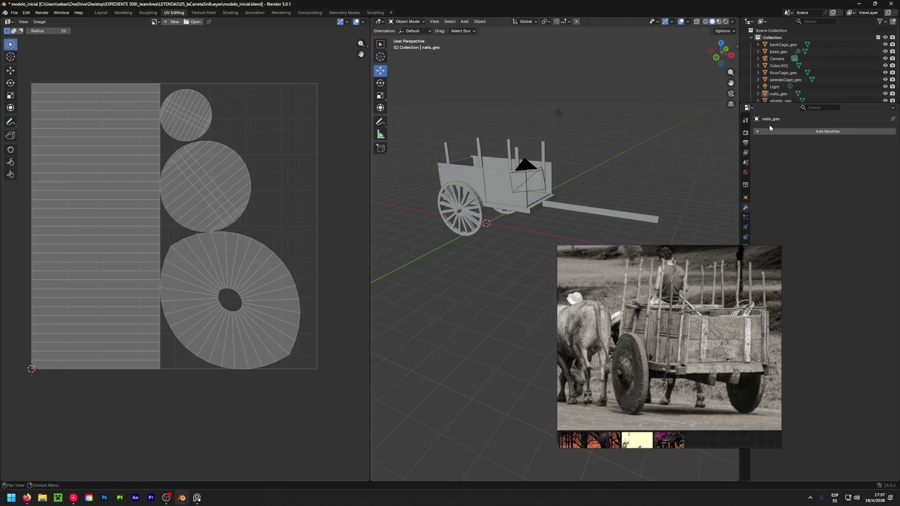
left_click(772, 96)
middle_click_drag(558, 162, 445, 165)
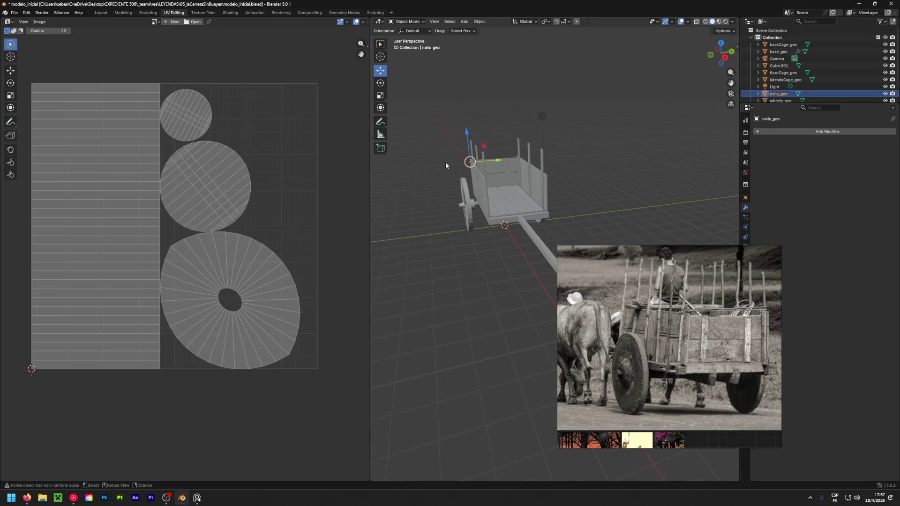
key("ctrl+a")
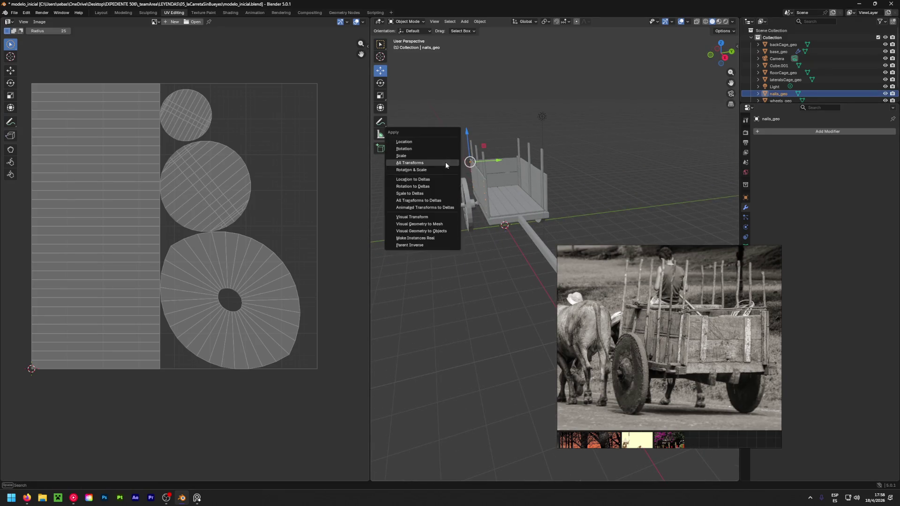
Apply all transforms to nails_geo and add a Mirror modifier set to Y instead of X.
left_click(455, 165)
left_click(769, 132)
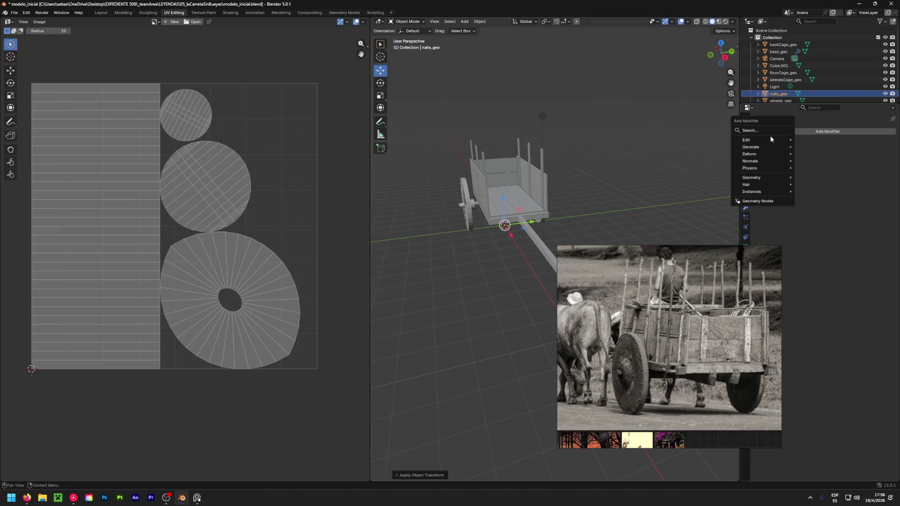
type("mirror")
left_click(778, 153)
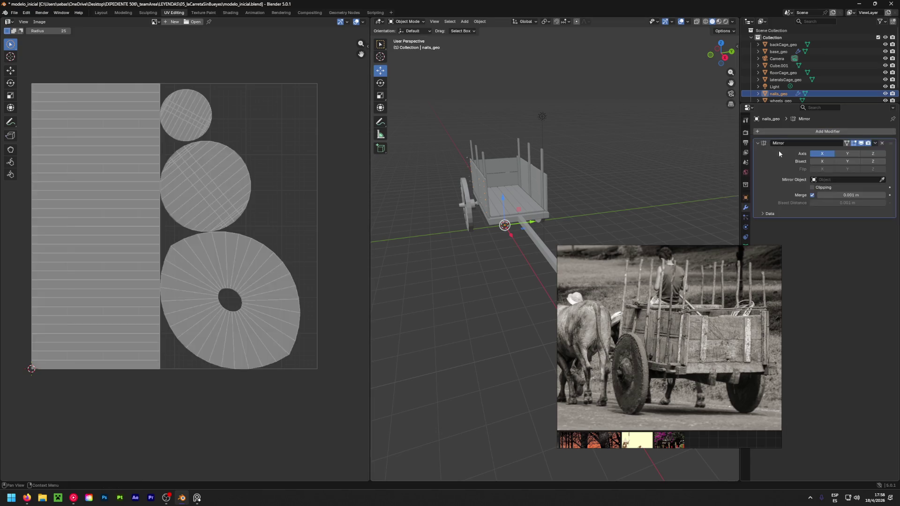
left_click(839, 155)
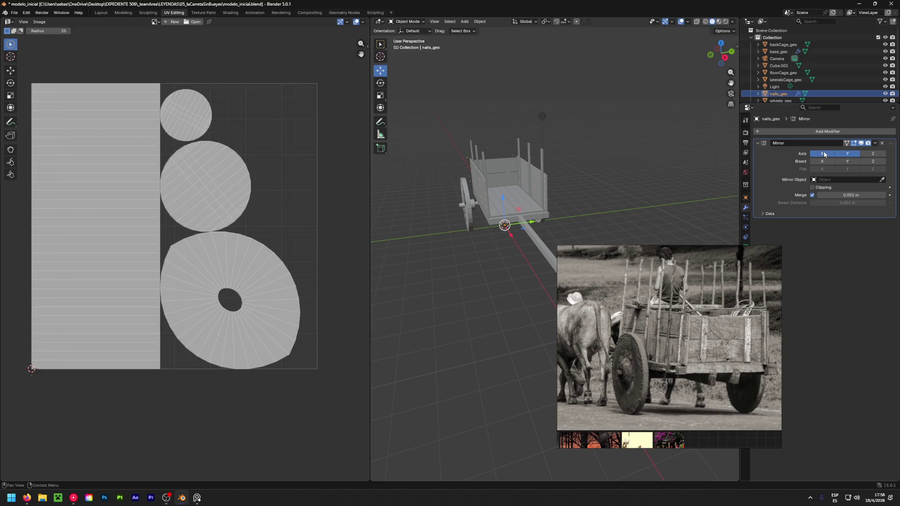
left_click(822, 154)
mouse_move(563, 183)
middle_mouse_down()
mouse_move(486, 180)
mouse_move(511, 185)
middle_mouse_up()
Remove the Mirror modifier and toggle nails_geo's visibility, leaving it shown.
left_click(875, 143)
left_click(844, 149)
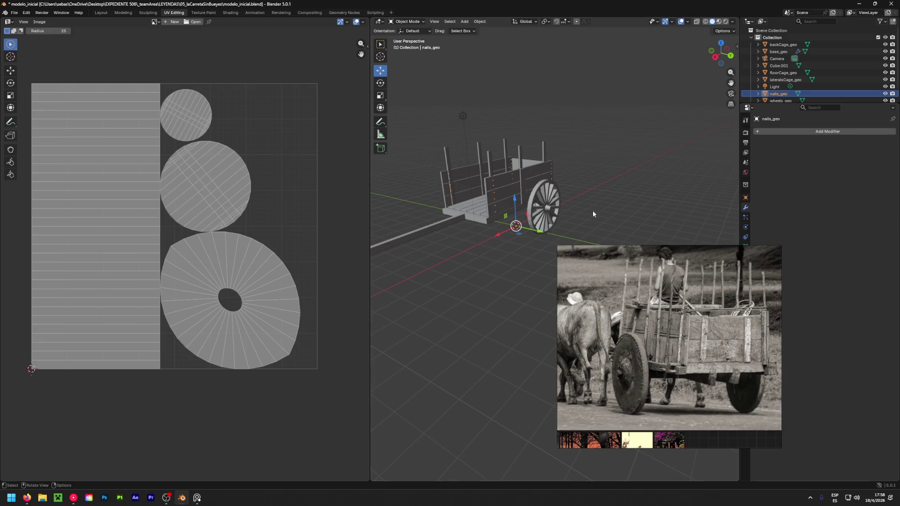
left_click(537, 118)
scroll(527, 150, "up", 6)
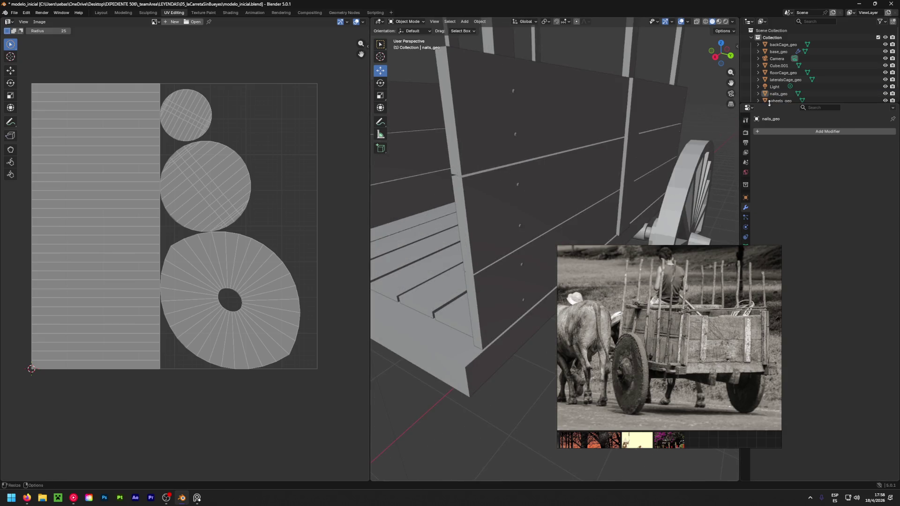
left_click(886, 94)
left_click(885, 94)
left_click(886, 93)
left_click(886, 94)
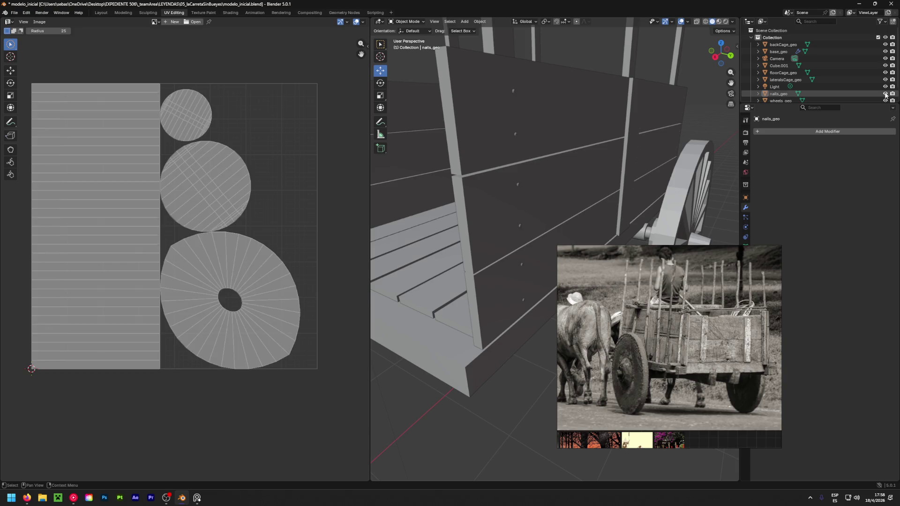
scroll(590, 86, "down", 8)
mouse_move(590, 86)
middle_mouse_down()
mouse_move(699, 140)
mouse_move(561, 167)
mouse_move(619, 140)
mouse_move(561, 220)
middle_mouse_up()
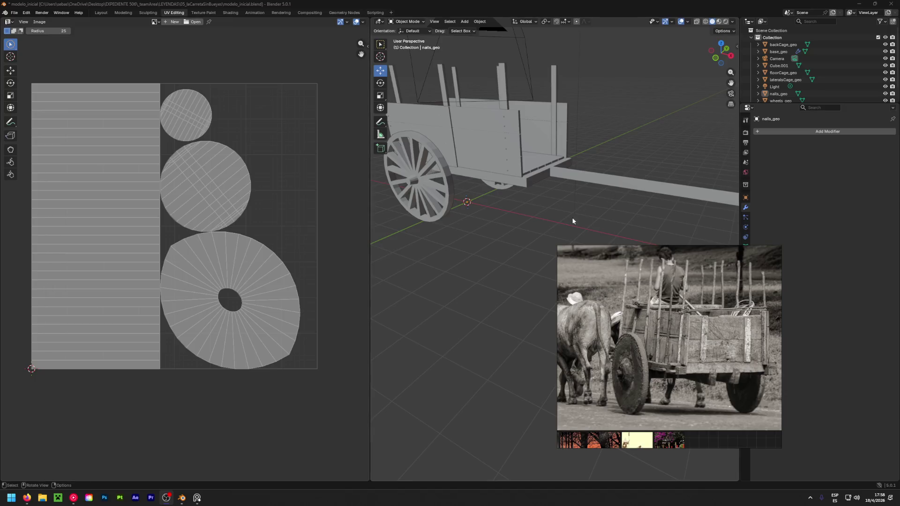
scroll(500, 187, "down", 5)
mouse_move(500, 187)
middle_mouse_down()
mouse_move(634, 190)
mouse_move(521, 189)
middle_mouse_up()
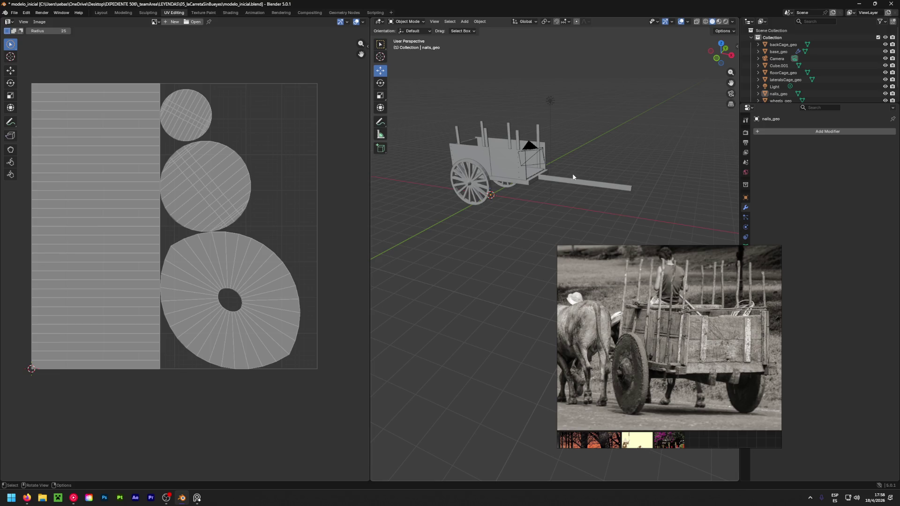
Select base_geo by clicking the cart tongue, then switch to orthographic view.
left_click(597, 187)
mouse_move(550, 193)
middle_mouse_down()
mouse_move(527, 206)
mouse_move(612, 183)
mouse_move(629, 169)
mouse_move(618, 161)
middle_mouse_up()
key("KP_5")
From a front orthographic view, select backCage_geo and enter Edit Mode on it.
key("KP_1")
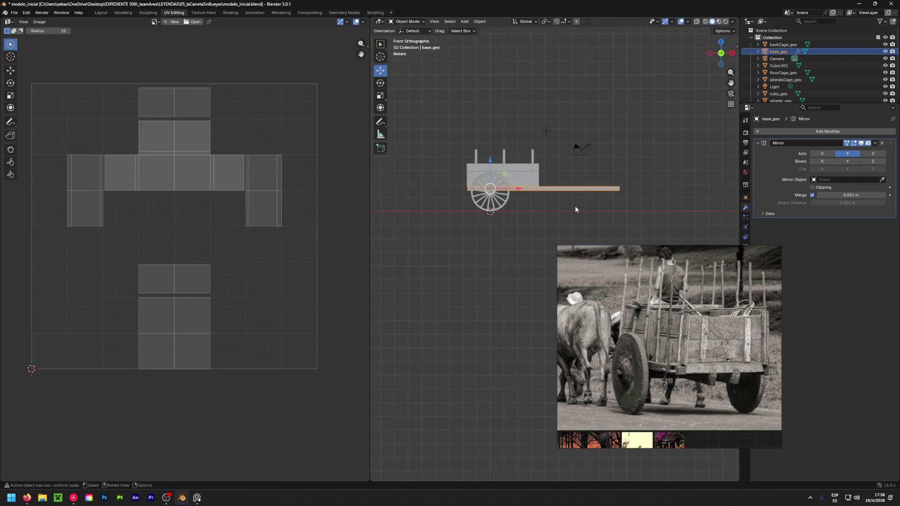
key("r")
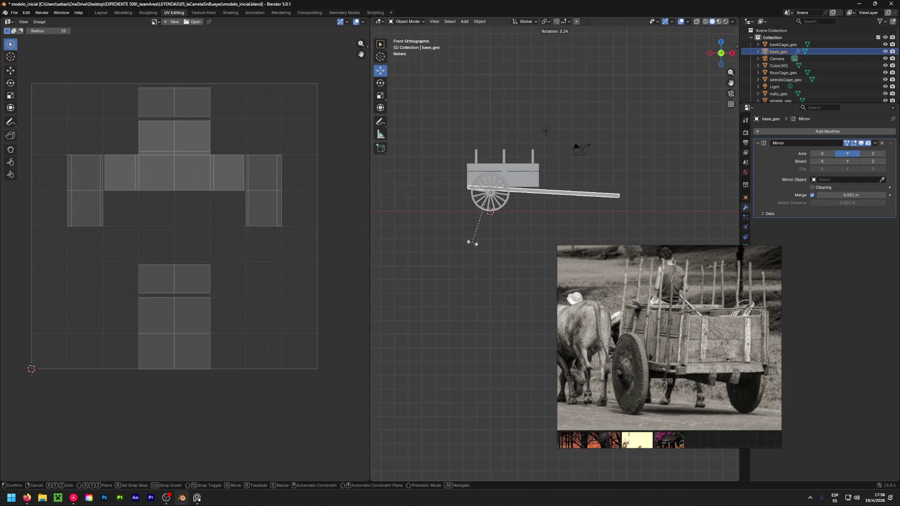
key("Escape")
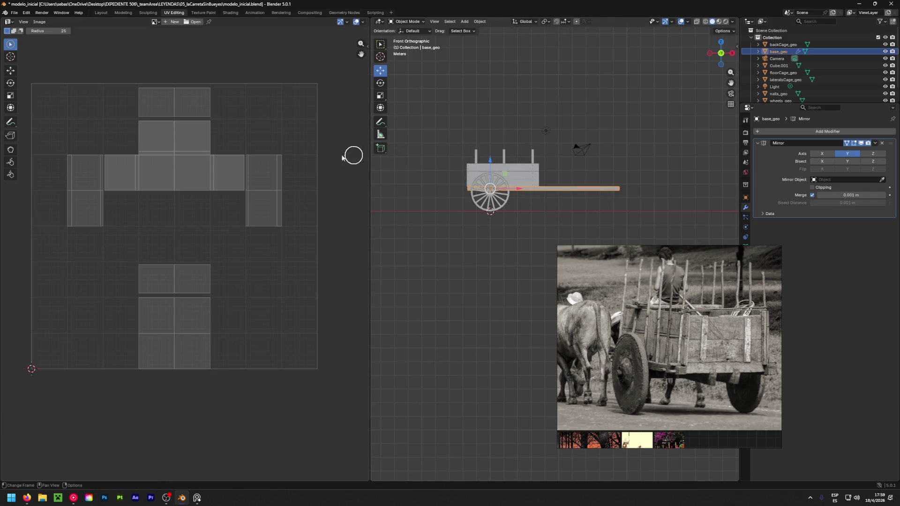
left_click(780, 46)
mouse_move(602, 128)
middle_mouse_down()
mouse_move(703, 255)
mouse_move(460, 187)
mouse_move(515, 183)
middle_mouse_up()
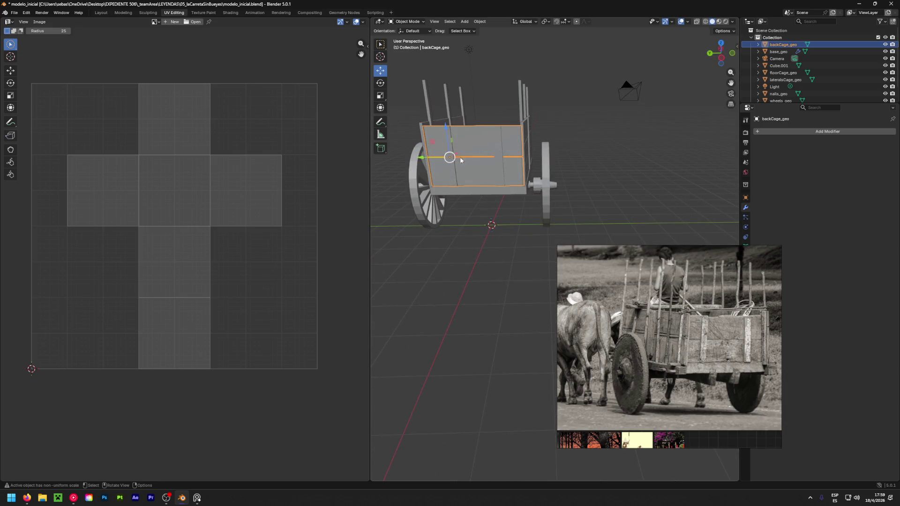
key("Tab")
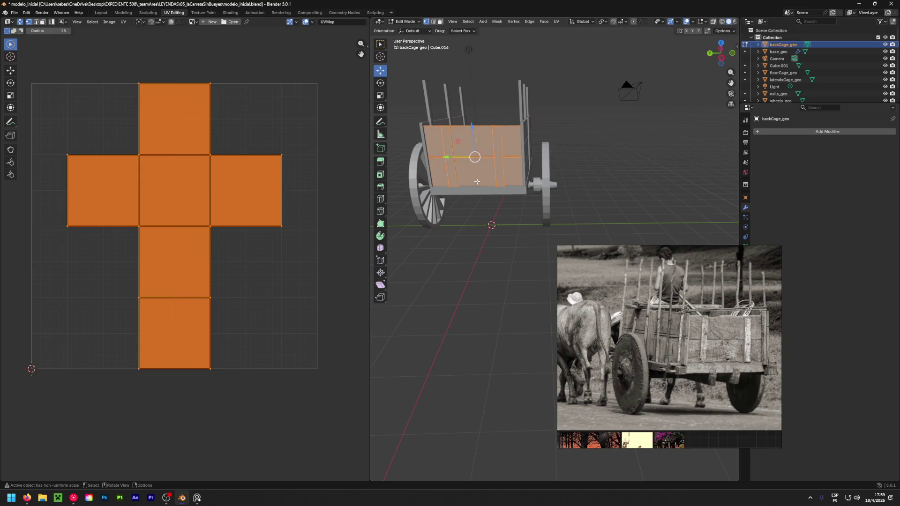
Unwrap the backCage_geo back panel with the Conformal method.
key("u")
left_click(467, 182)
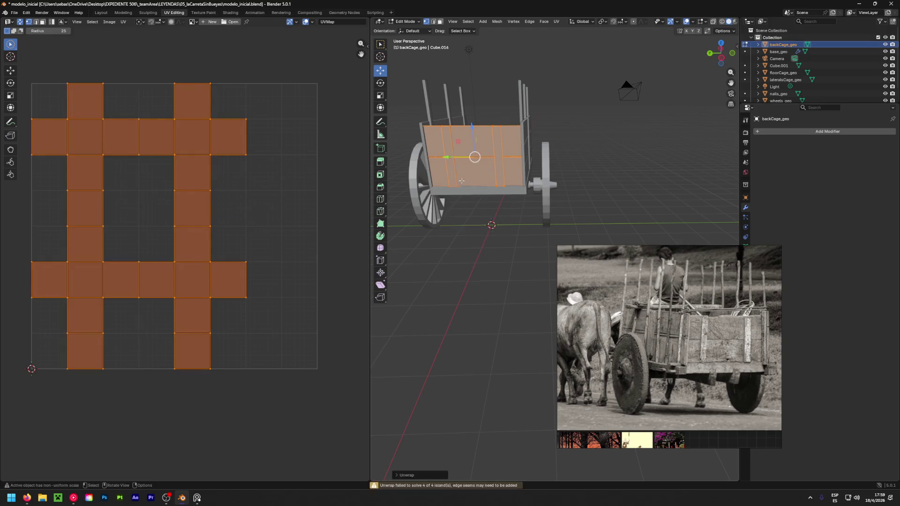
mouse_move(603, 179)
middle_mouse_down()
mouse_move(424, 225)
mouse_move(568, 172)
middle_mouse_up()
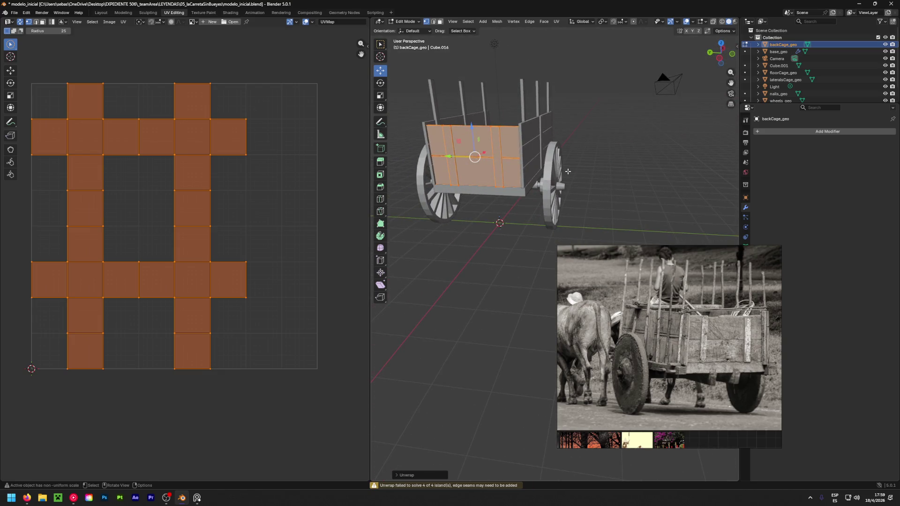
Switch the edited object over to base_geo.
key("alt+q")
key("c")
key("Escape")
Select all of base_geo's mesh and unwrap it.
key("a")
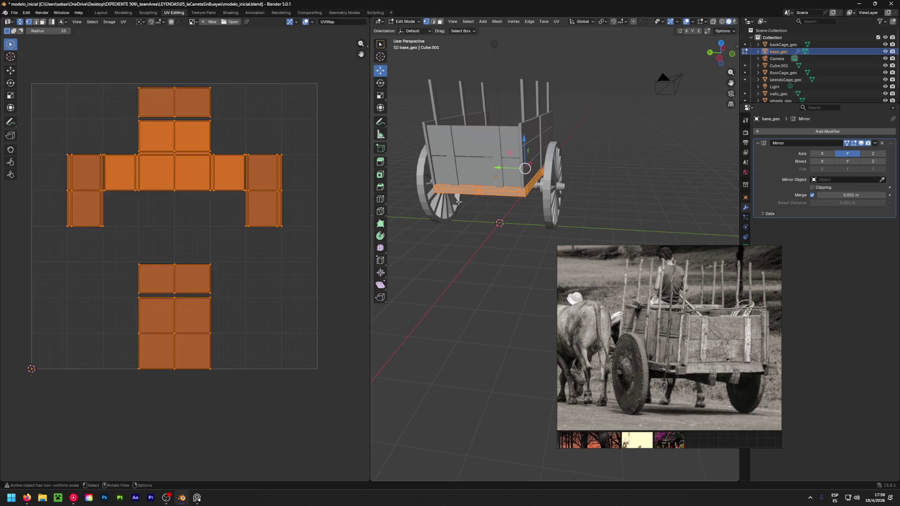
key("u")
left_click(458, 201)
middle_click_drag(529, 201, 639, 195)
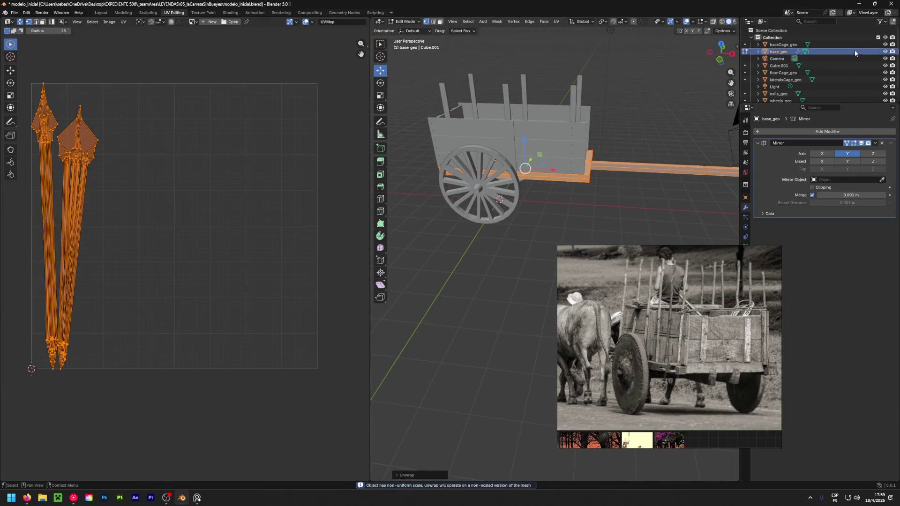
Hide every object from Camera down to wheels_geo in the Outliner.
left_click_drag(885, 61, 885, 119)
middle_click_drag(713, 94, 702, 120)
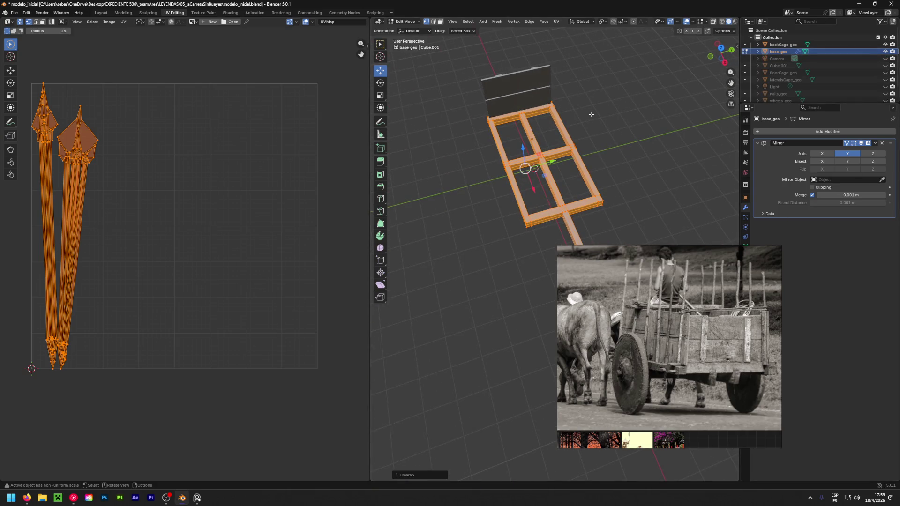
mouse_move(589, 108)
middle_mouse_down()
mouse_move(567, 113)
mouse_move(565, 188)
mouse_move(535, 183)
mouse_move(607, 169)
mouse_move(576, 187)
mouse_move(565, 144)
middle_mouse_up()
scroll(564, 189, "up", 5)
left_click(564, 189)
Select the frame's top-edge loop and turn off the Mirror modifier's edit-mode display.
left_click(565, 145, "alt")
mouse_move(471, 153)
middle_mouse_down()
mouse_move(533, 145)
mouse_move(485, 135)
mouse_move(512, 135)
middle_mouse_up()
mouse_move(566, 133)
middle_mouse_down()
mouse_move(497, 132)
mouse_move(451, 154)
middle_mouse_up()
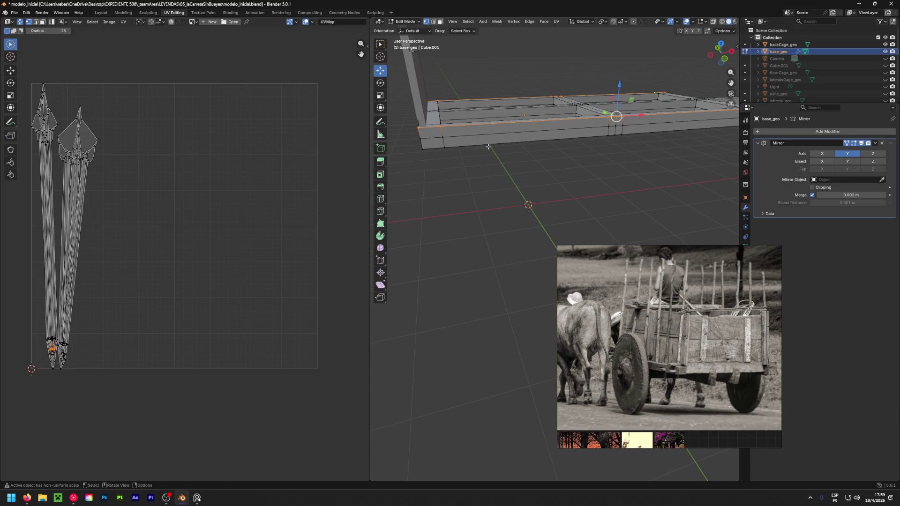
left_click(847, 143)
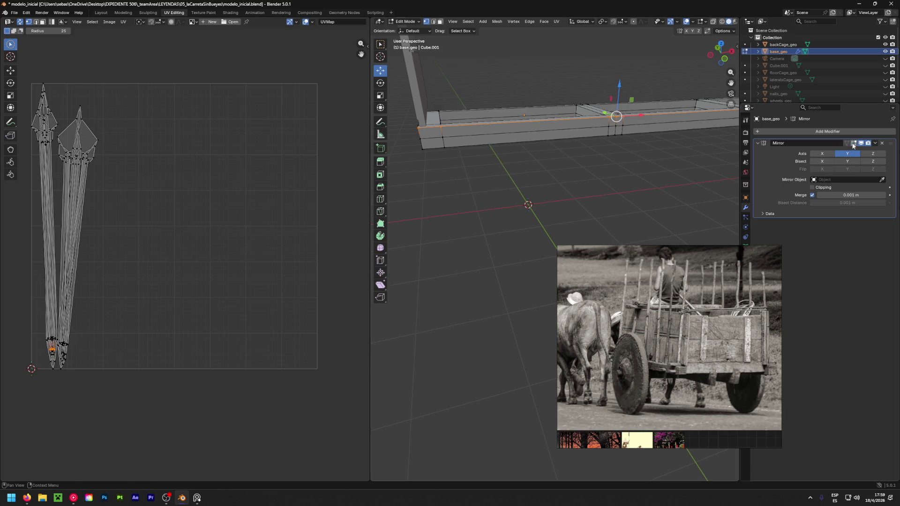
scroll(440, 147, "up", 2)
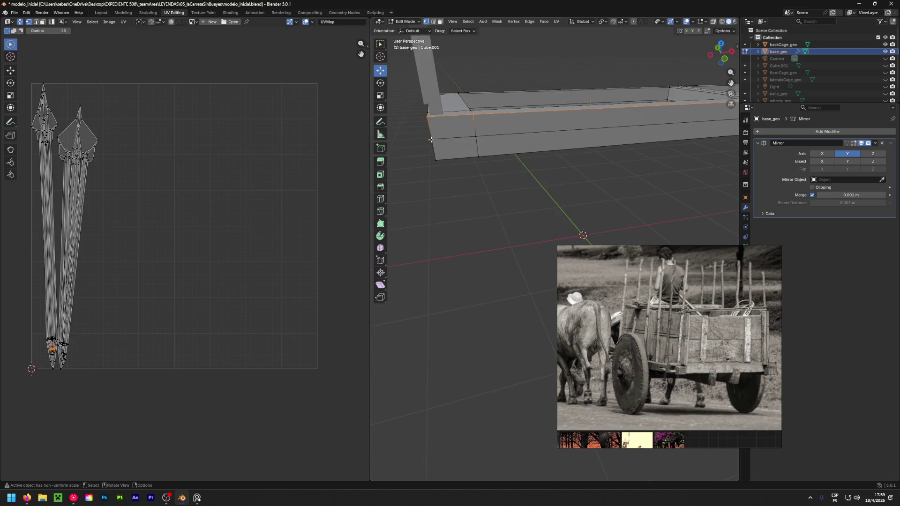
Select the lengthwise and bottom edge loops along the frame bar.
left_click(478, 155, "alt")
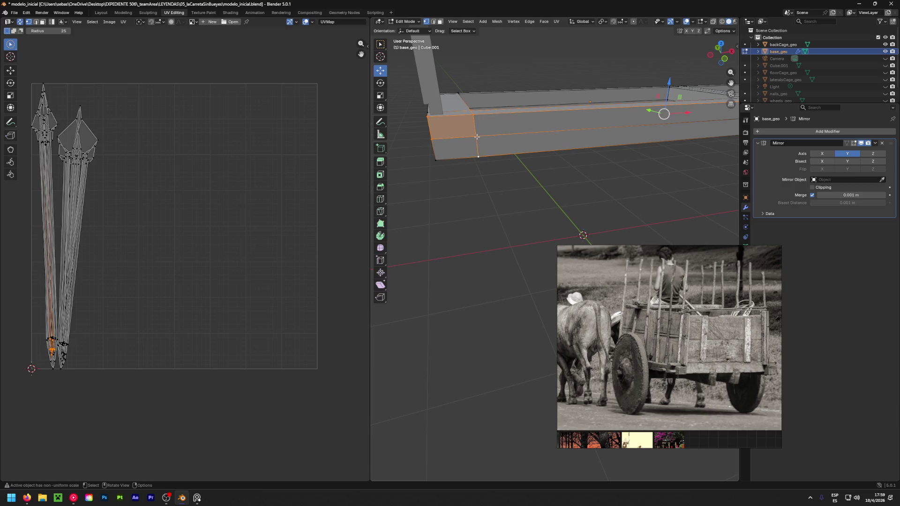
left_click(478, 156, "alt")
left_click(478, 156, "alt")
left_click(472, 157, "alt")
left_click(478, 156, "alt+shift")
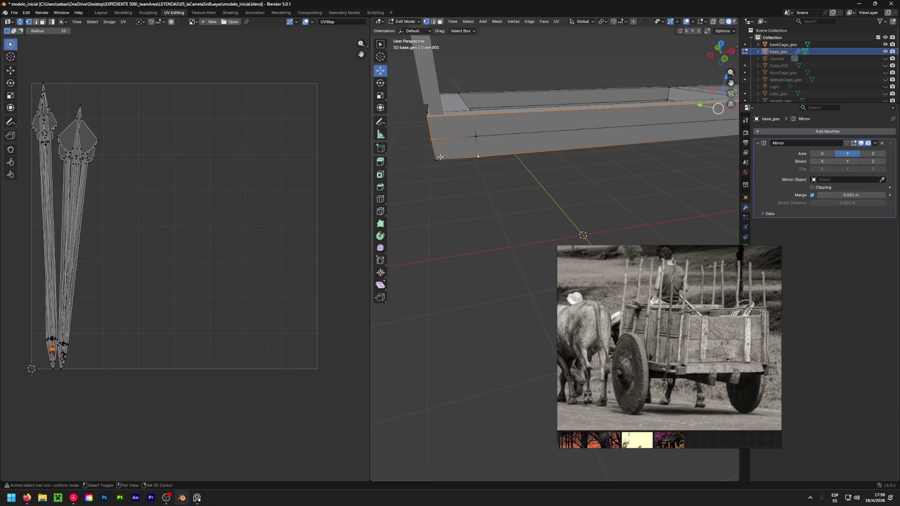
middle_click_drag(478, 156, 456, 168)
left_click(553, 148, "shift")
middle_click_drag(578, 145, 573, 164)
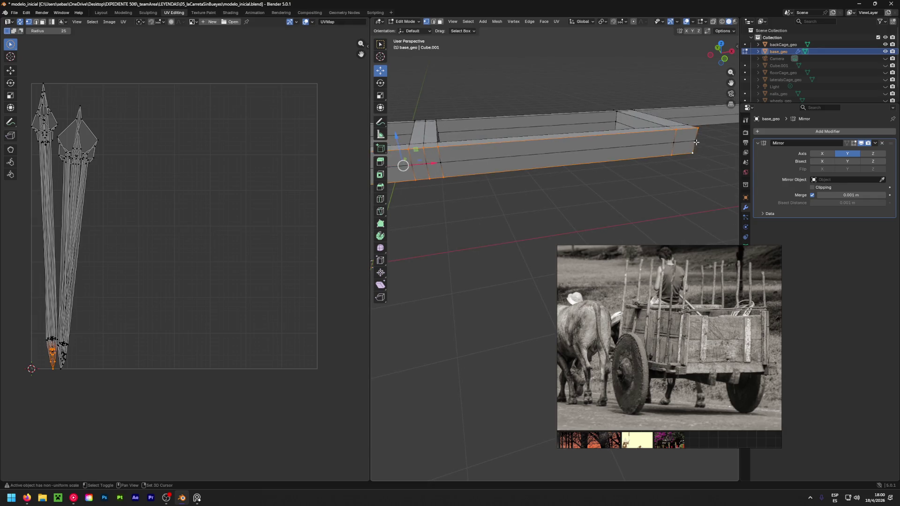
scroll(697, 142, "down", 4)
left_click(587, 176)
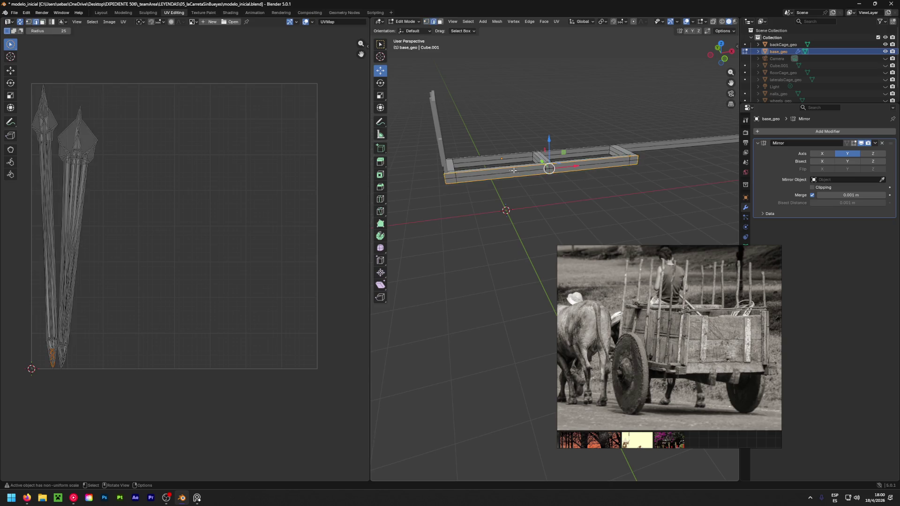
scroll(511, 169, "up", 4)
Mark seams on the selected frame loop and on the crossbar's edge loop.
right_click(525, 164)
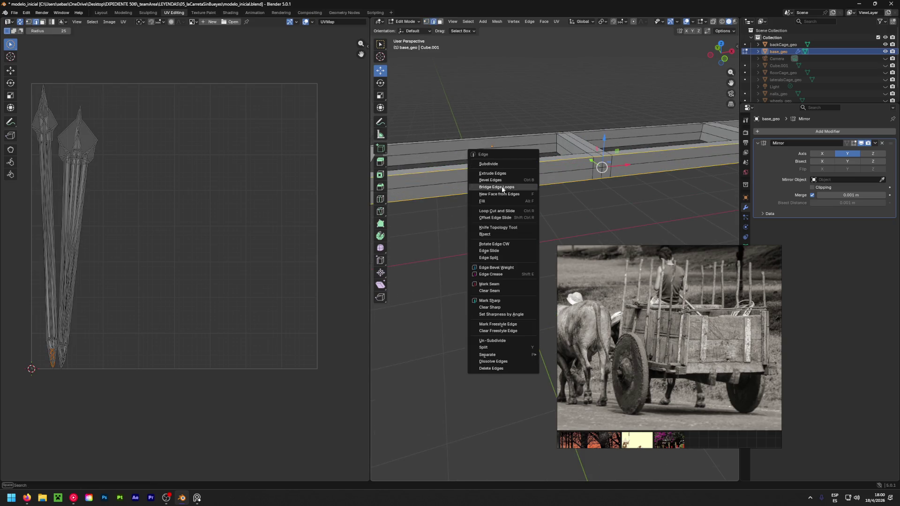
left_click(495, 283)
mouse_move(560, 165)
middle_mouse_down()
mouse_move(466, 199)
mouse_move(427, 193)
middle_mouse_up()
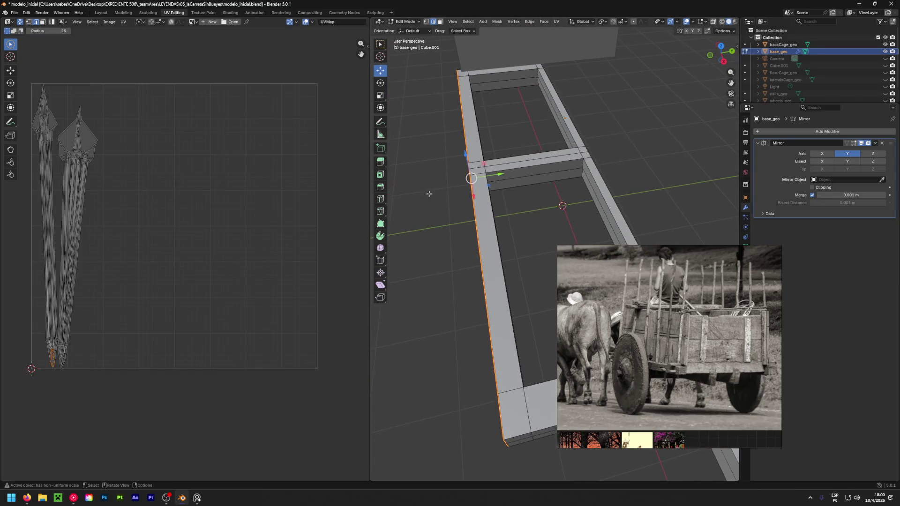
middle_click_drag(450, 145, 469, 154)
scroll(469, 155, "up", 3)
left_click(515, 133, "alt")
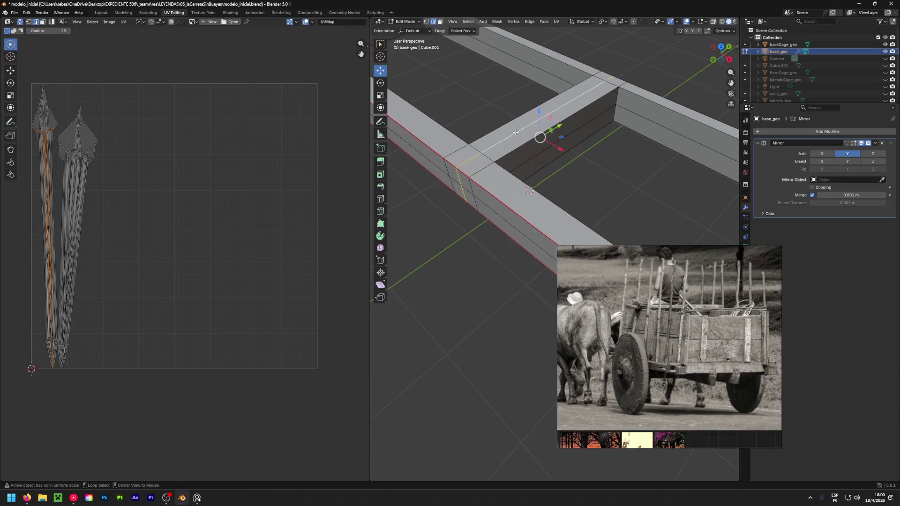
key("ctrl+e")
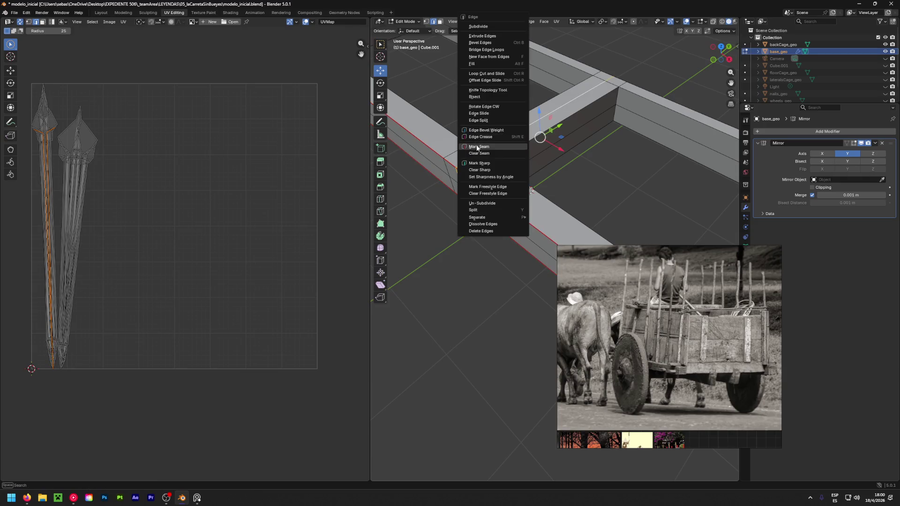
left_click(507, 147)
mouse_move(507, 147)
middle_mouse_down()
mouse_move(711, 86)
mouse_move(593, 138)
mouse_move(538, 145)
middle_mouse_up()
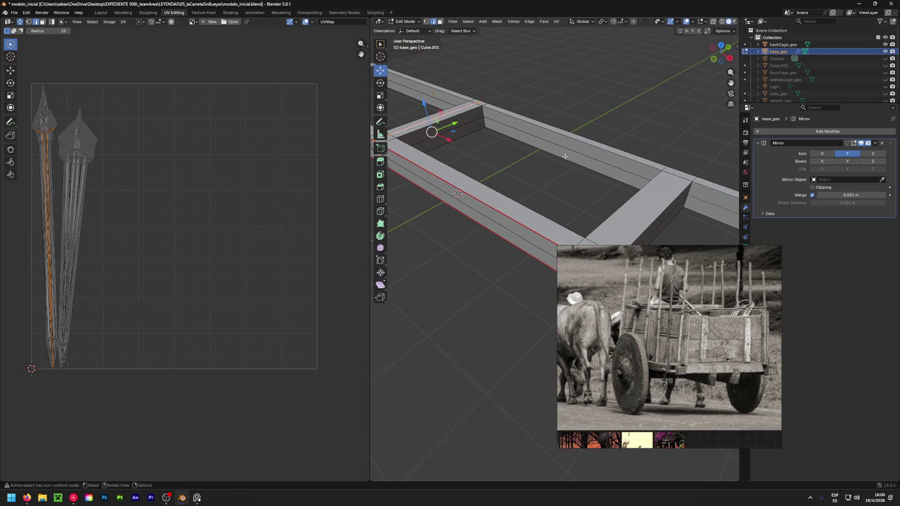
scroll(566, 157, "down", 8)
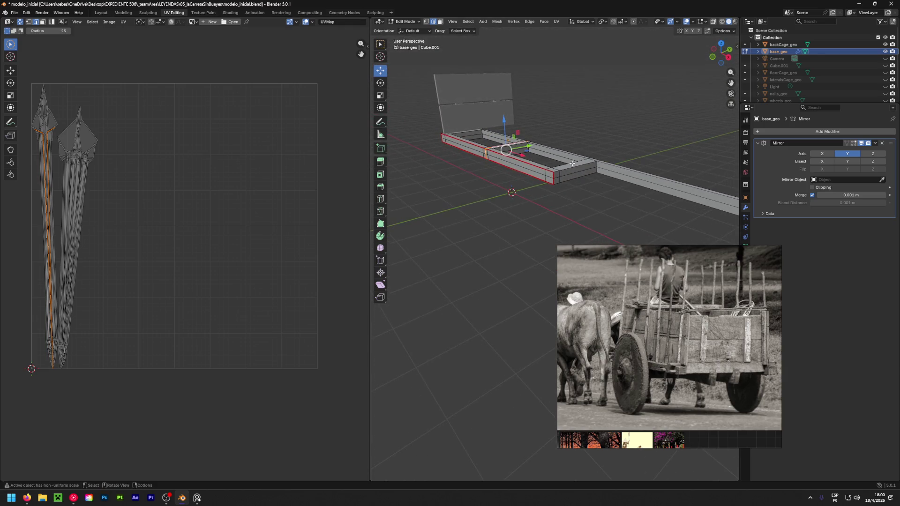
scroll(575, 162, "up", 4)
Mark seams along the base's front top edge loop and a frame corner.
left_click(534, 164, "alt")
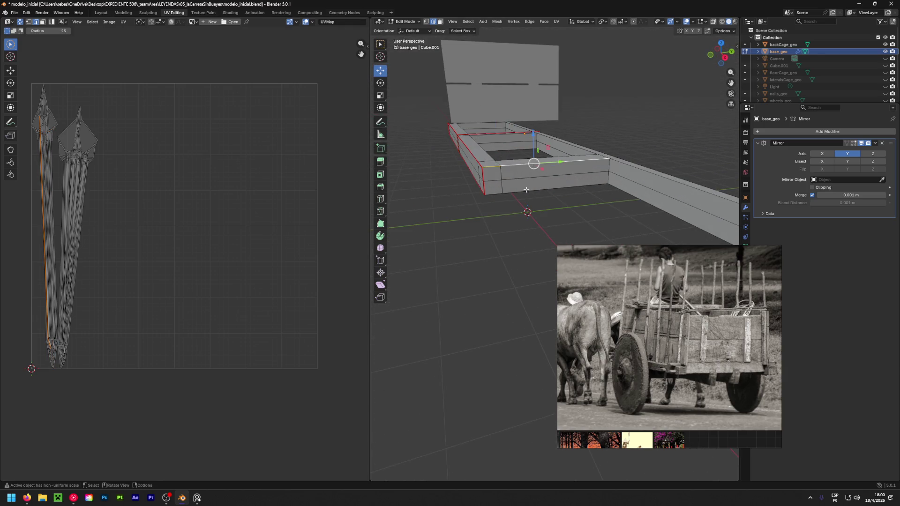
mouse_move(533, 187)
middle_mouse_down()
mouse_move(556, 105)
mouse_move(605, 169)
mouse_move(583, 196)
middle_mouse_up()
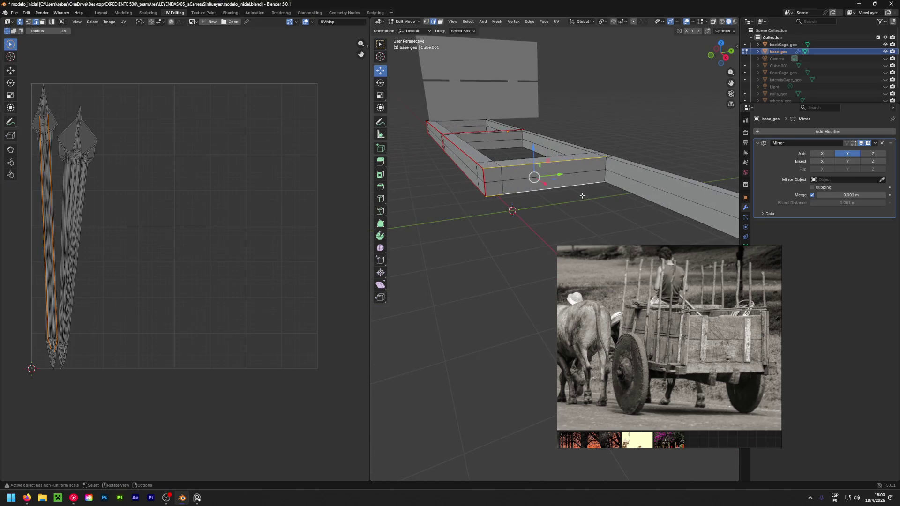
right_click(584, 188)
left_click(559, 186)
left_click(610, 158)
scroll(586, 150, "up", 5)
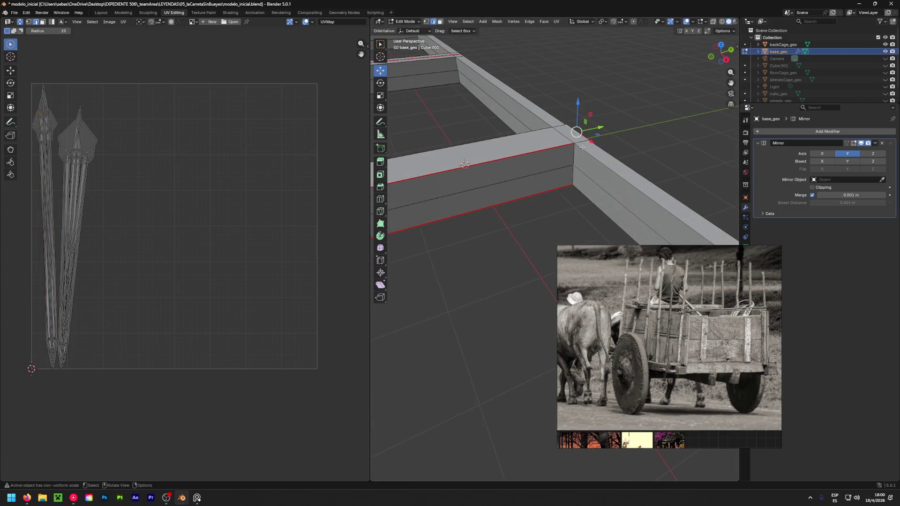
middle_click_drag(584, 149, 582, 112)
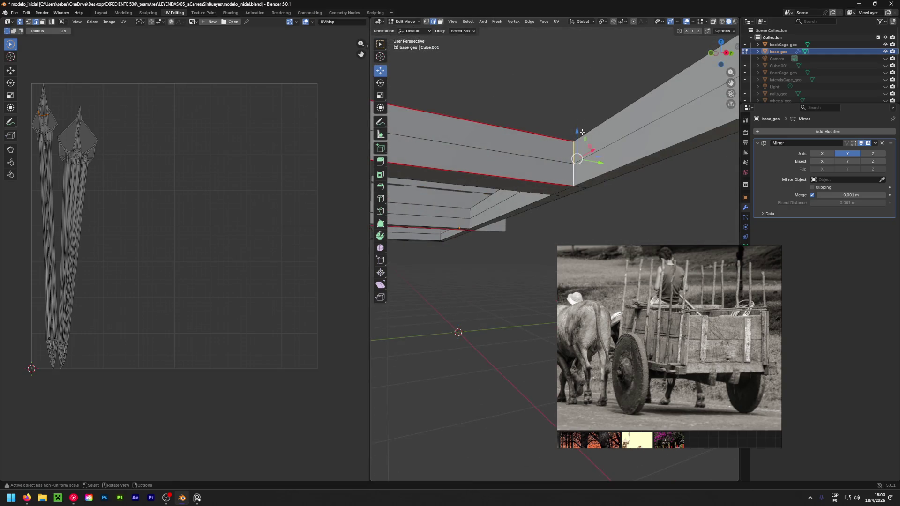
right_click(581, 188)
left_click(561, 179)
mouse_move(561, 179)
middle_mouse_down()
mouse_move(575, 177)
mouse_move(542, 189)
middle_mouse_up()
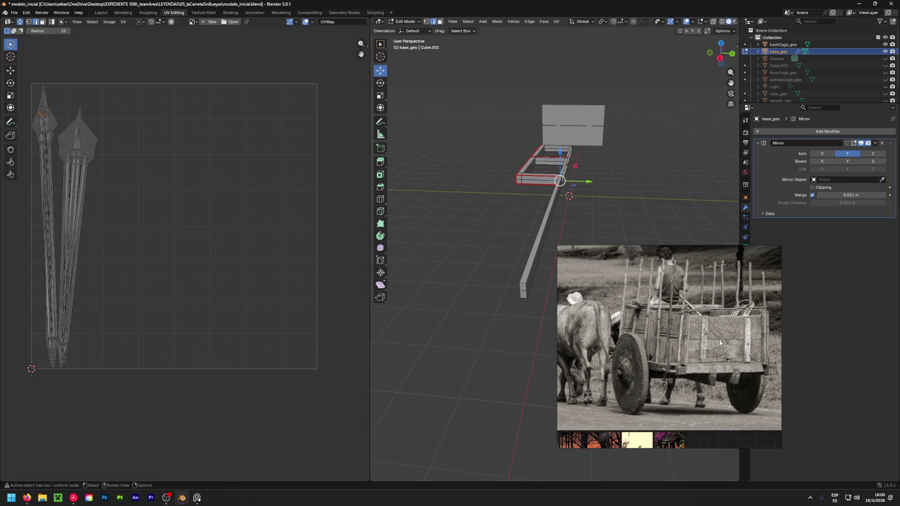
scroll(720, 343, "down", 5)
scroll(709, 356, "up", 5)
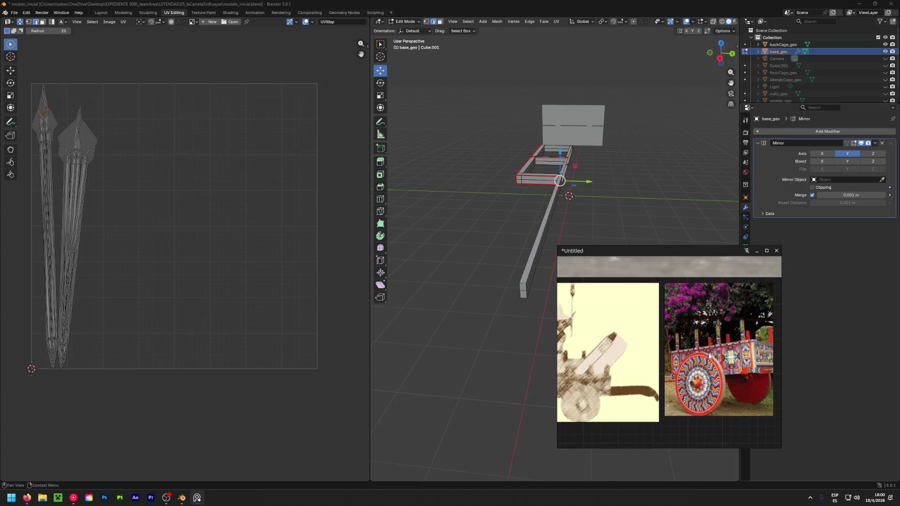
Select the tongue beam's edges and mark them as a seam.
left_click(534, 254)
mouse_move(527, 300)
middle_mouse_down()
mouse_move(505, 177)
mouse_move(514, 284)
middle_mouse_up()
left_click(505, 177, "shift")
right_click(522, 248)
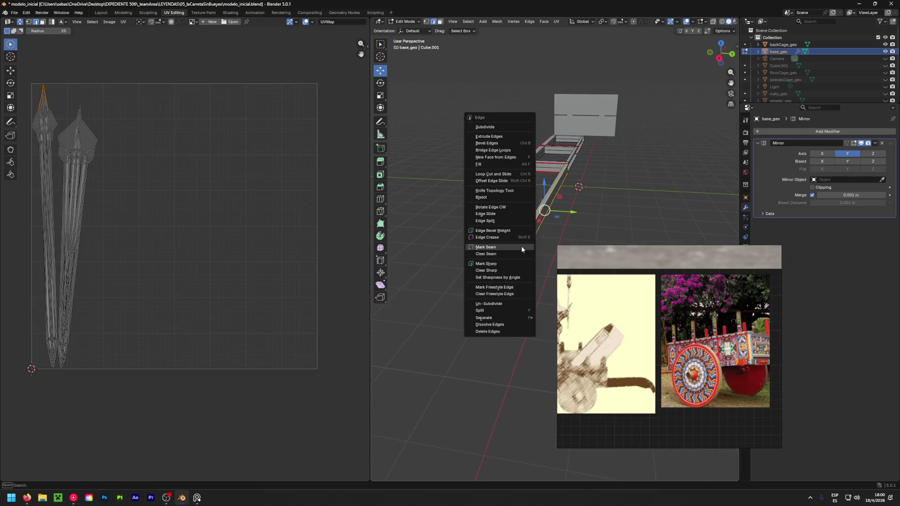
left_click(497, 242)
middle_click_drag(476, 202, 563, 195)
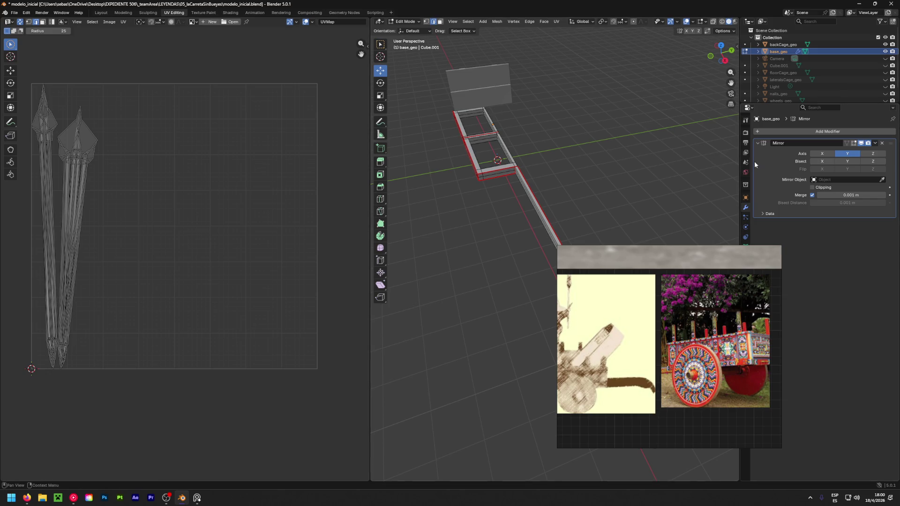
Toggle the Mirror modifier's edit-mode and on-cage display to inspect the mirrored half.
left_click(854, 144)
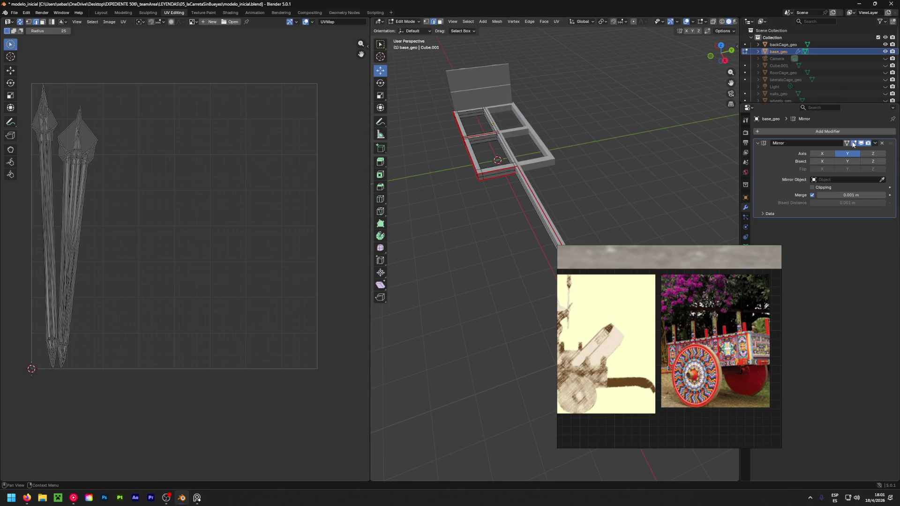
left_click(847, 143)
mouse_move(530, 169)
middle_mouse_down()
mouse_move(578, 155)
mouse_move(722, 145)
mouse_move(375, 142)
mouse_move(532, 155)
middle_mouse_up()
scroll(465, 213, "up", 4)
middle_click_drag(465, 213, 622, 148)
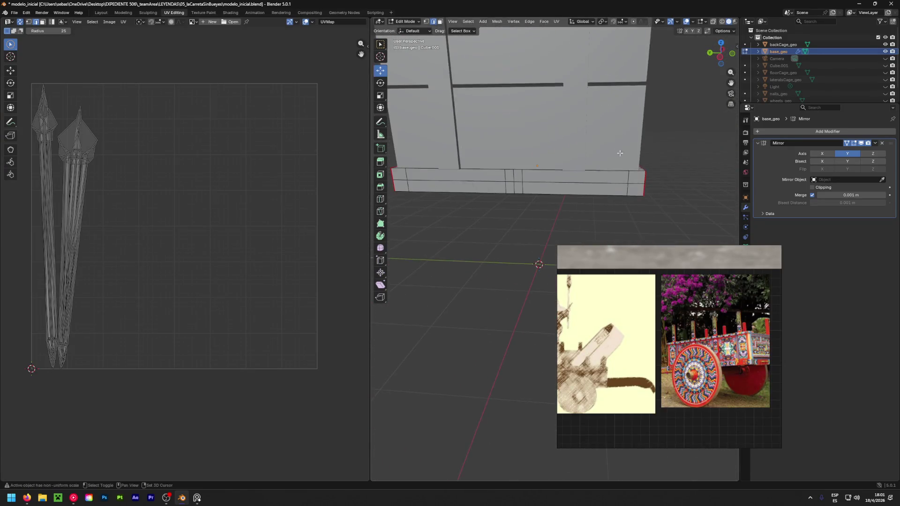
left_click(848, 143)
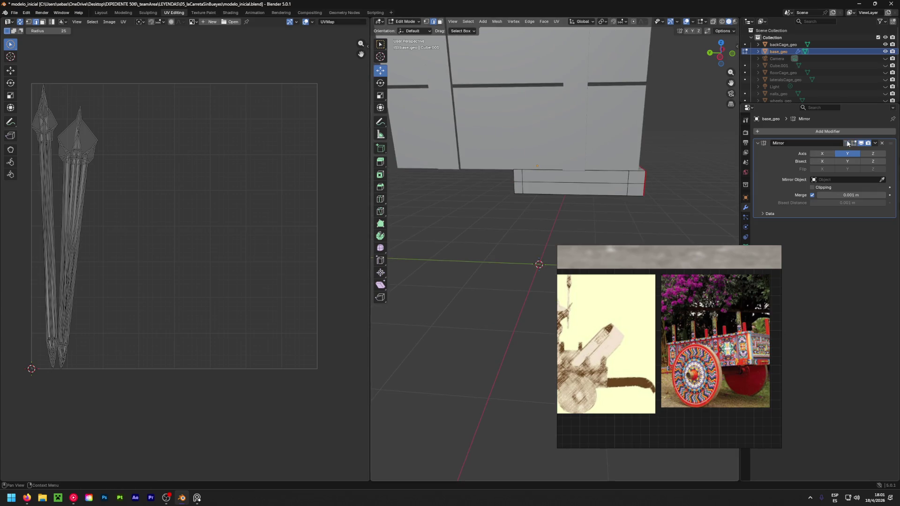
Select the base corner's left vertical and box edges and mark them as seams.
scroll(629, 173, "up", 4)
left_click(648, 168)
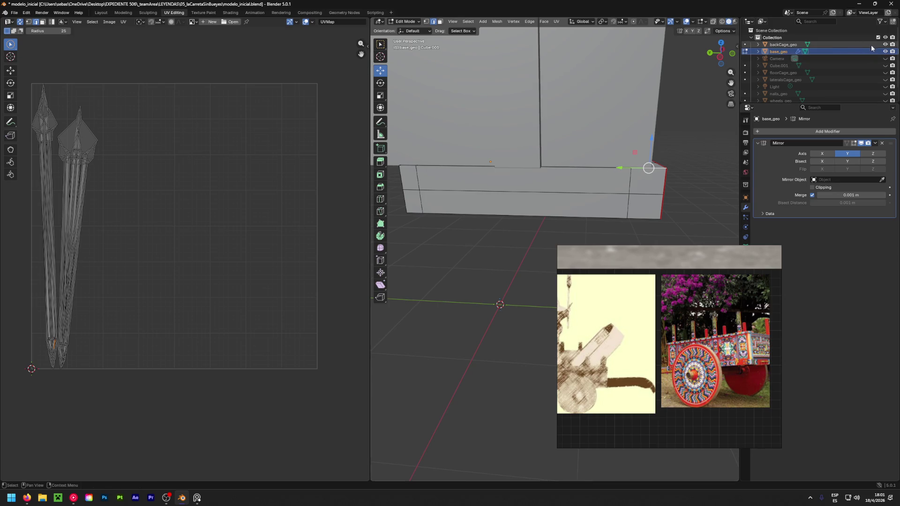
key("ctrl+z")
left_click(406, 178, "shift")
left_click(415, 208, "shift")
left_click(415, 215, "shift")
left_click(521, 217, "shift")
left_click(636, 213, "shift")
key("ctrl+e")
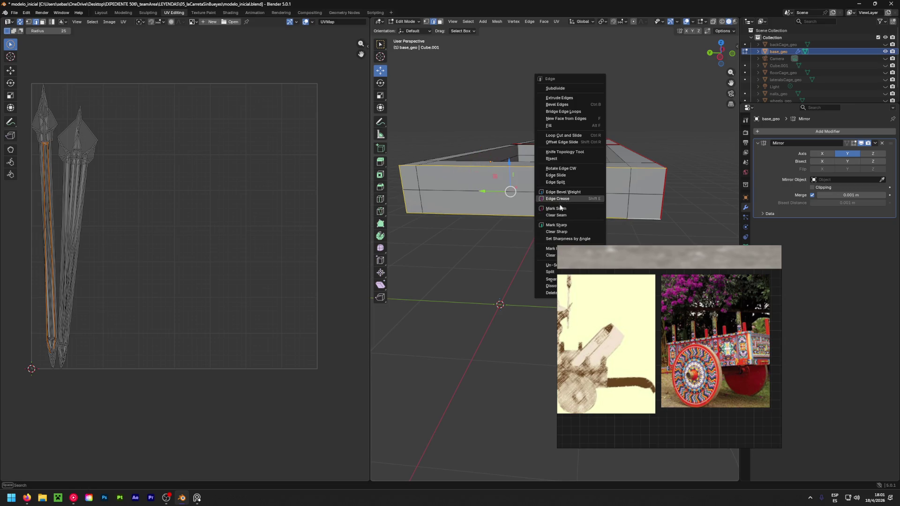
left_click(586, 208)
mouse_move(587, 208)
middle_mouse_down()
mouse_move(589, 198)
mouse_move(553, 182)
mouse_move(411, 201)
middle_mouse_up()
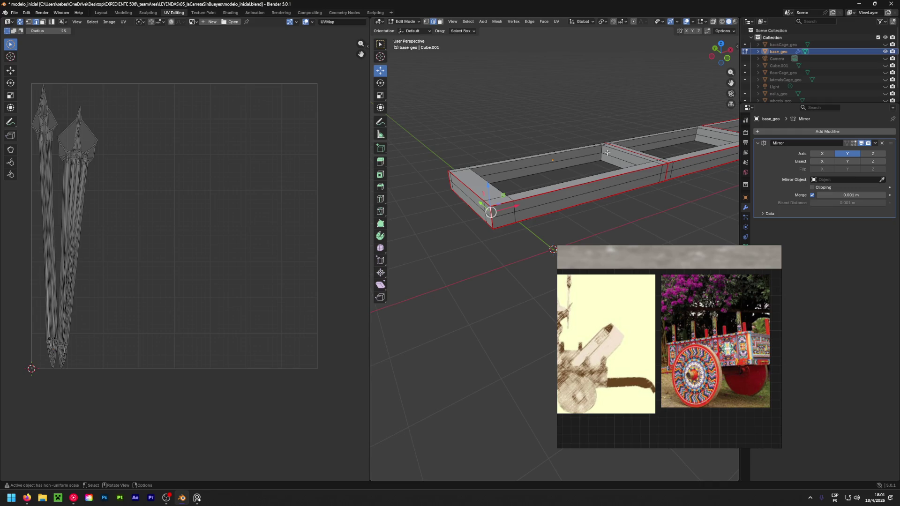
Turn the Mirror modifier's on-cage display back on and tidy its settings panel.
left_click(856, 140)
left_click(847, 144)
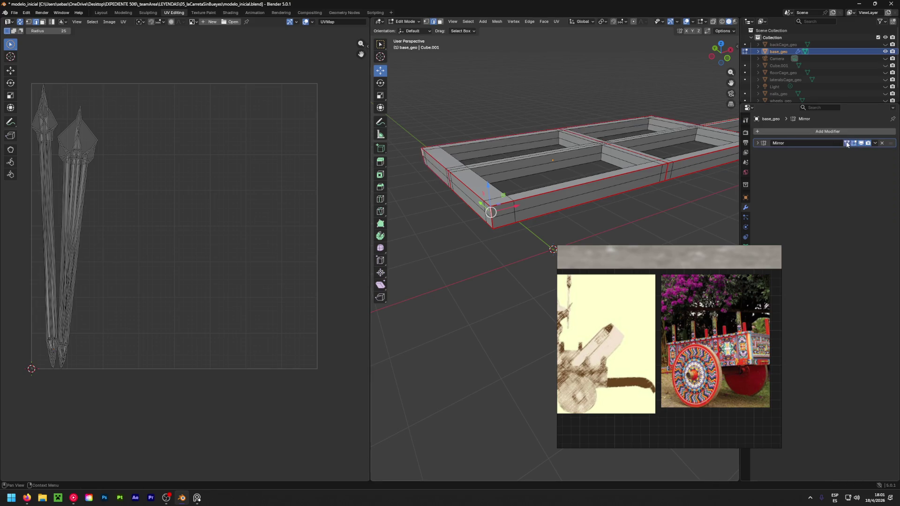
left_click(755, 143)
Select all of base_geo and unwrap the whole base frame.
key("a")
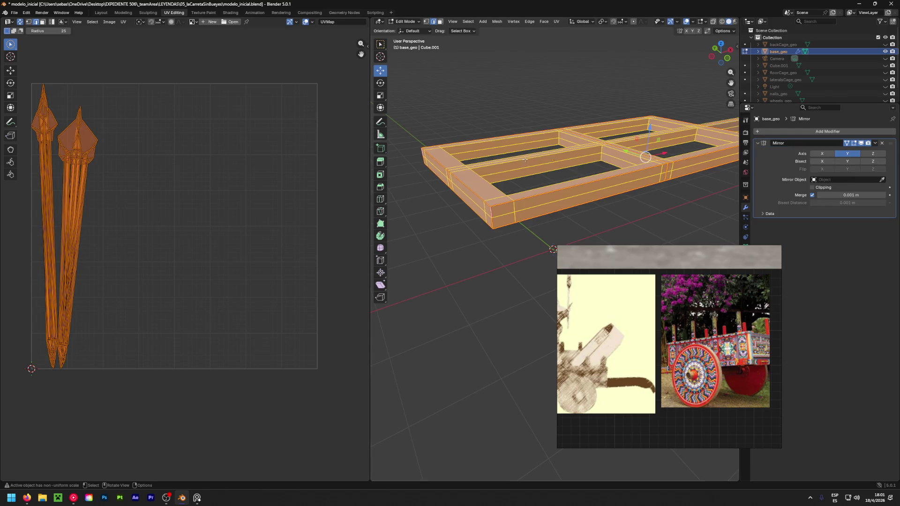
key("u")
left_click(519, 161)
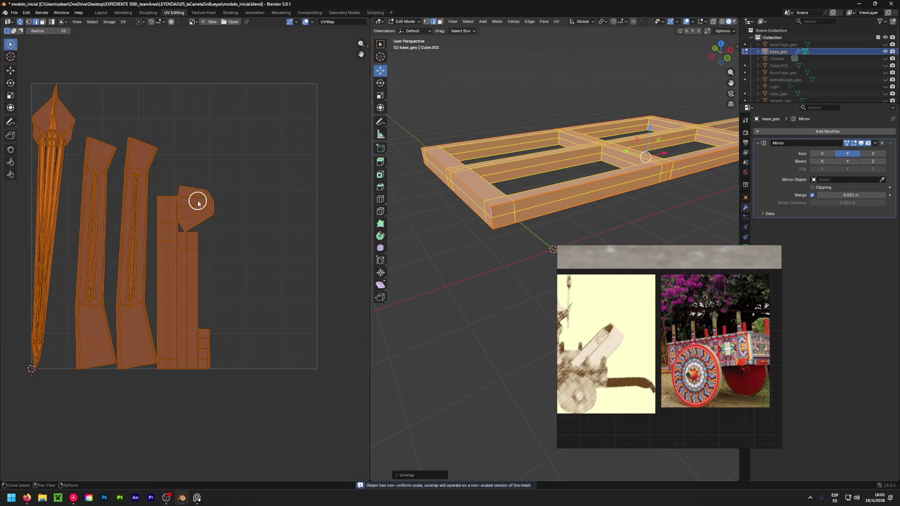
Select the long UV column with its small top face and move it to the right edge.
mouse_move(251, 295)
left_mouse_down()
mouse_move(225, 336)
mouse_move(195, 347)
mouse_move(188, 321)
mouse_move(231, 307)
mouse_move(195, 367)
mouse_move(205, 331)
left_mouse_up()
middle_click_drag(207, 358, 203, 366)
left_click_drag(203, 366, 206, 335)
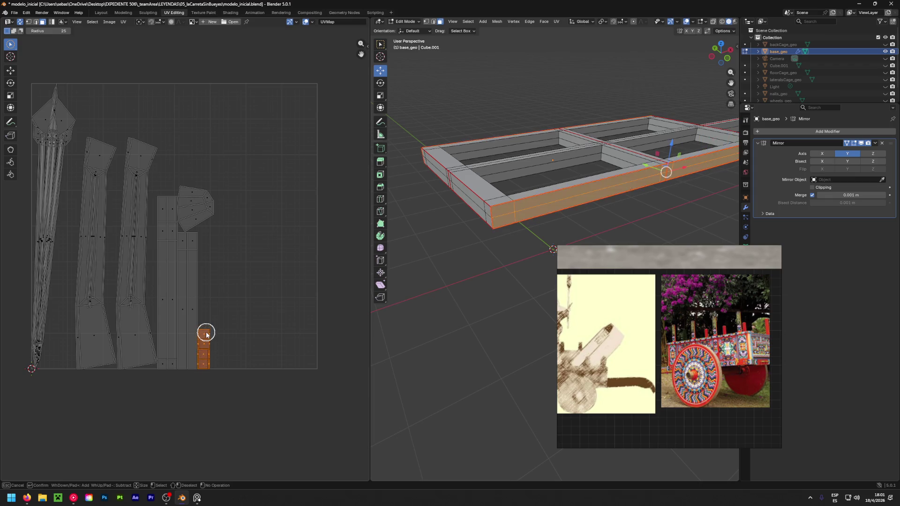
middle_click_drag(206, 335, 225, 338)
mouse_move(185, 360)
left_mouse_down()
mouse_move(182, 302)
mouse_move(193, 301)
mouse_move(180, 299)
mouse_move(170, 264)
mouse_move(181, 246)
left_mouse_up()
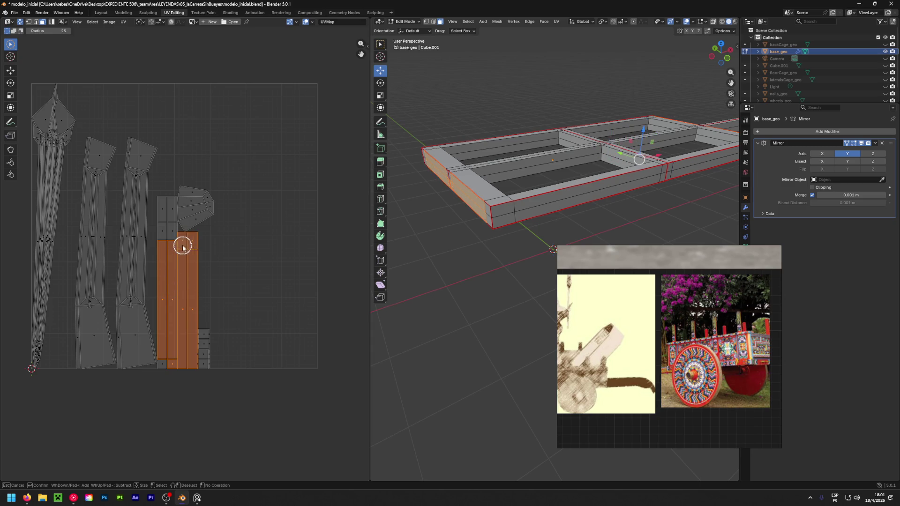
mouse_move(684, 144)
middle_mouse_down("shift")
mouse_move(530, 144)
mouse_move(436, 157)
middle_mouse_up("shift")
left_click(216, 288)
left_click_drag(189, 308, 190, 310)
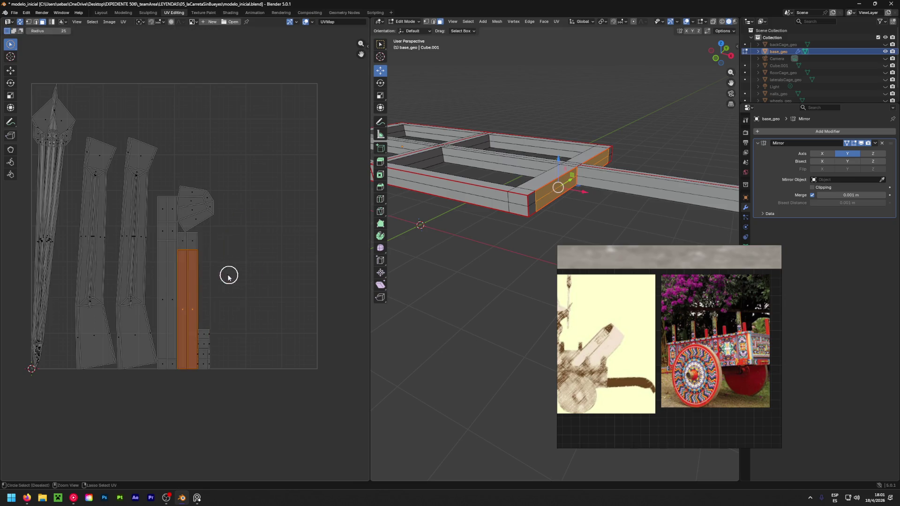
left_click(190, 249, "shift")
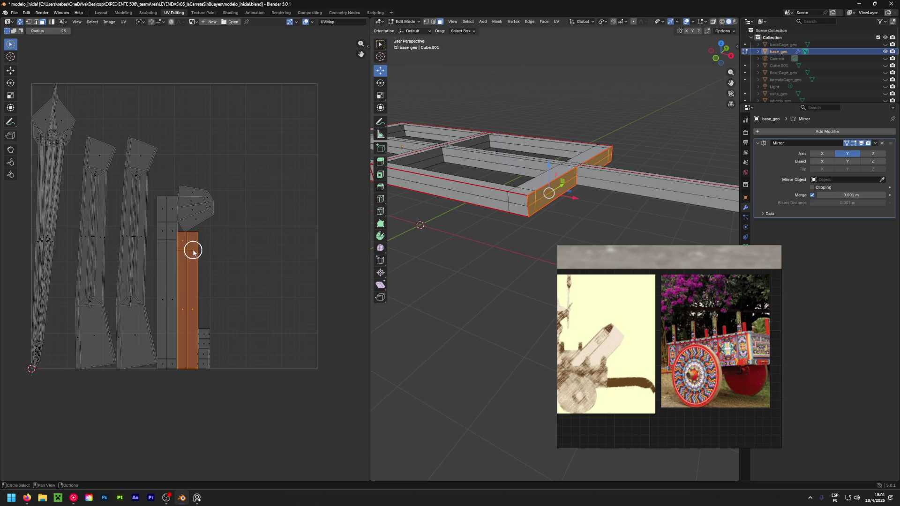
key("g")
left_click(307, 245)
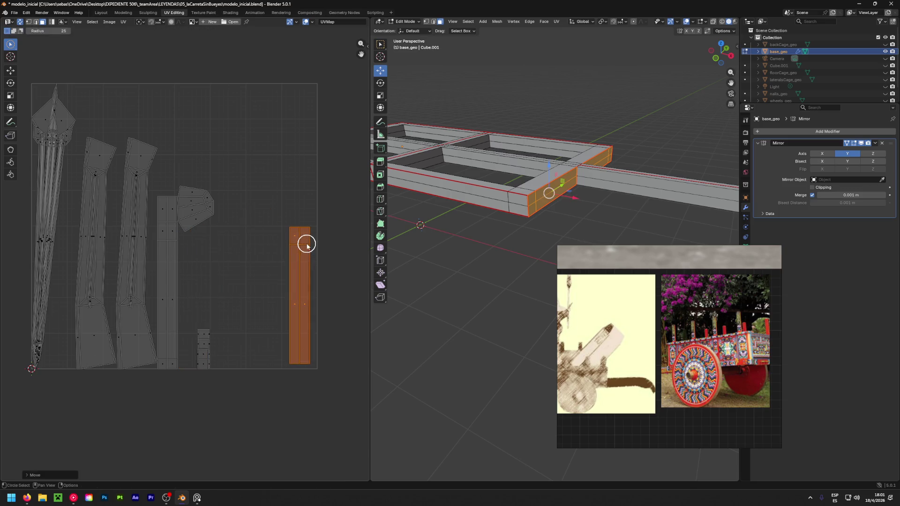
Select the side beam's small island and unwrap those faces again.
left_click_drag(215, 309, 207, 368)
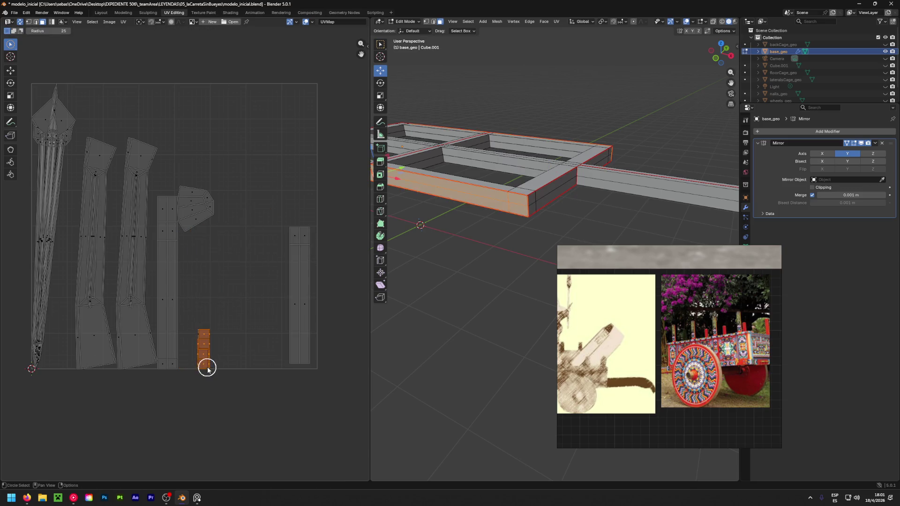
key("u")
left_click(202, 345)
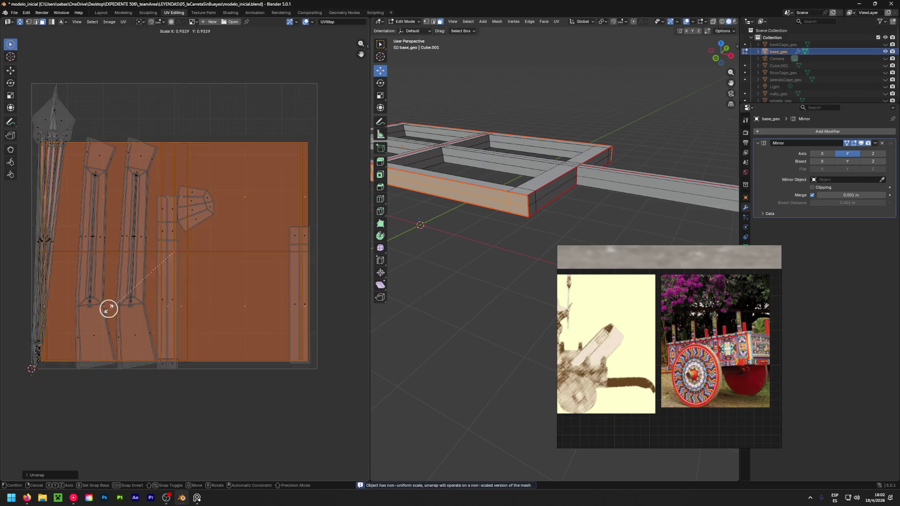
Scale down the new UV island and move it among the other pieces.
key("s")
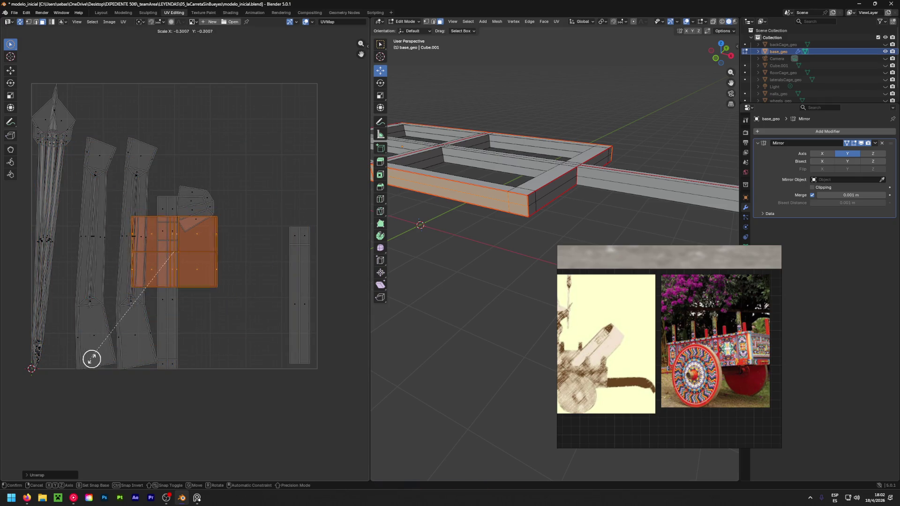
left_click(162, 257)
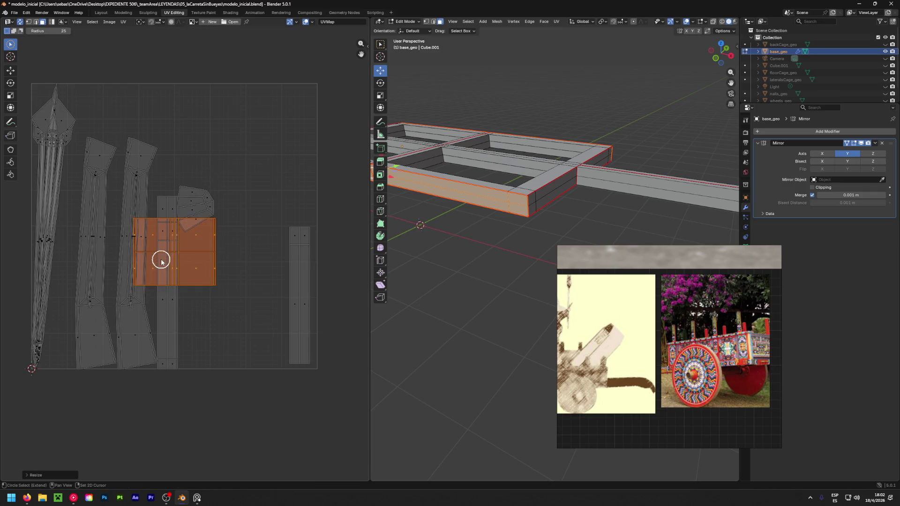
key("g")
left_click(262, 167)
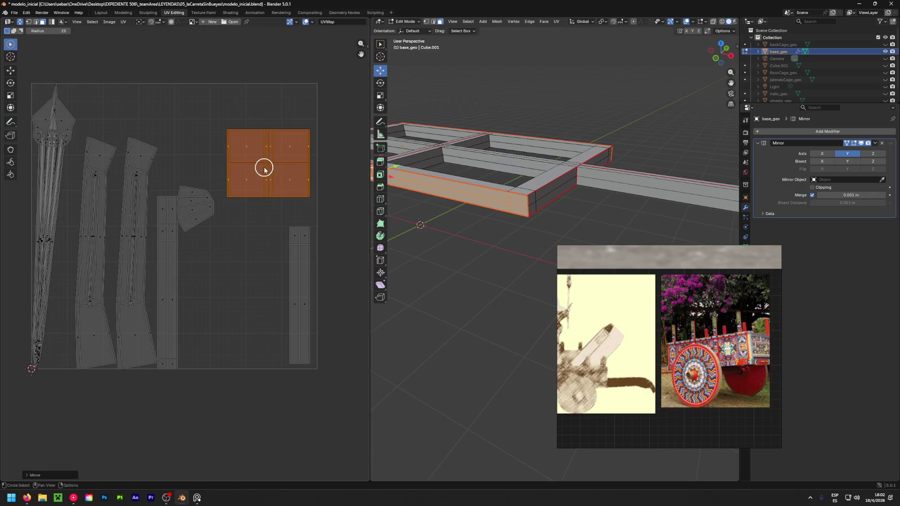
Check the square UV block's faces against the model and try rotating the block.
left_click(295, 145)
left_click(247, 148)
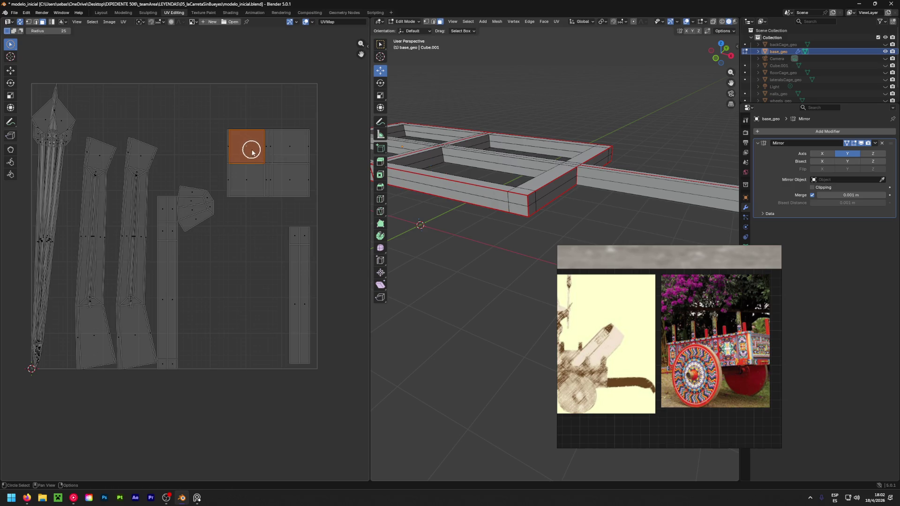
left_click(296, 183)
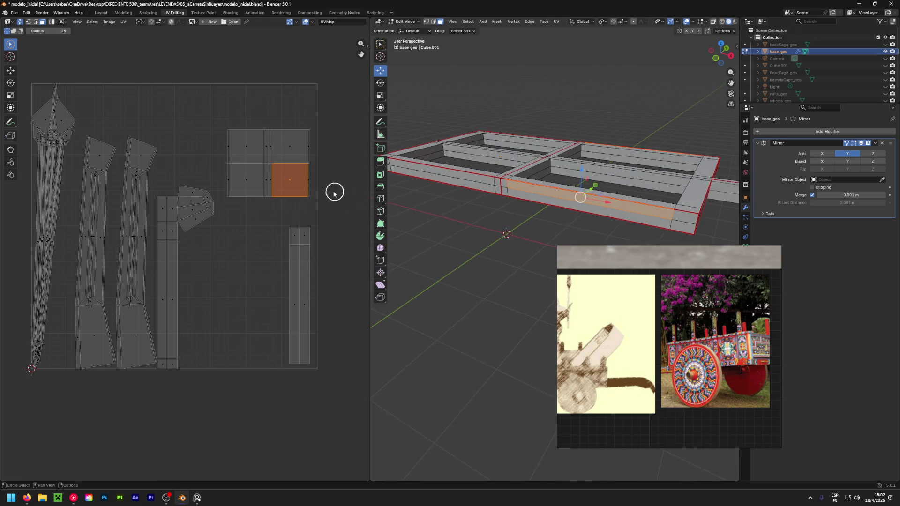
left_click(292, 156)
left_click(291, 183)
mouse_move(244, 146)
left_mouse_down()
mouse_move(243, 187)
mouse_move(259, 145)
mouse_move(302, 190)
mouse_move(257, 176)
mouse_move(251, 189)
left_mouse_up()
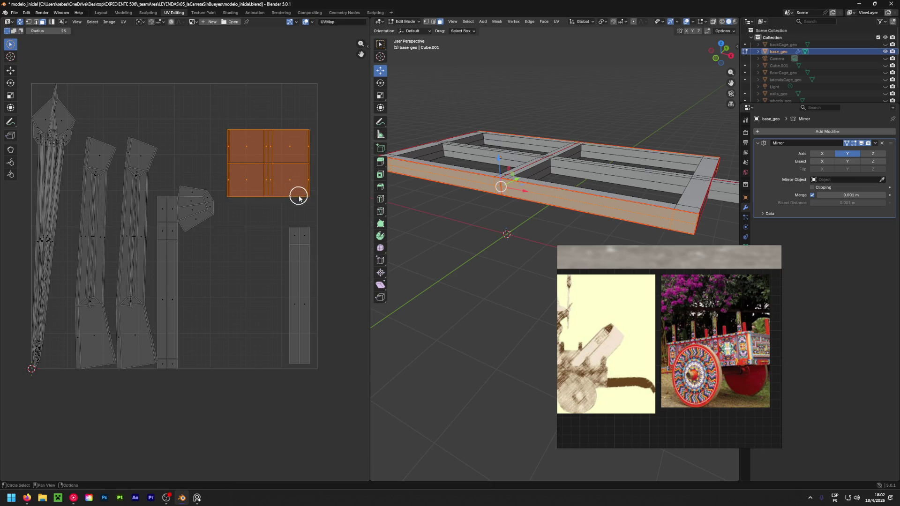
key("r")
left_click(241, 117)
Reselect both columns of the square UV block and rotate it into place.
left_click(261, 107)
left_click_drag(261, 108, 245, 145)
left_click(246, 173)
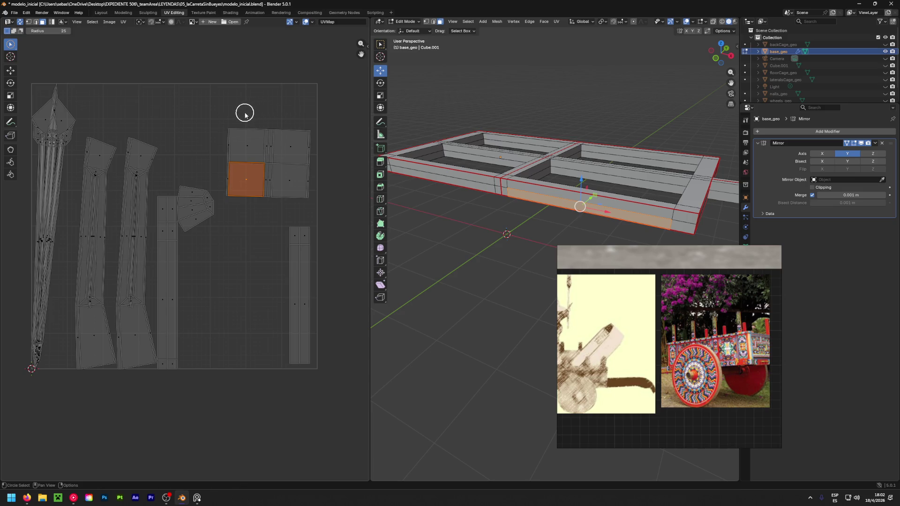
mouse_move(236, 109)
left_mouse_down()
mouse_move(227, 140)
mouse_move(287, 161)
mouse_move(313, 150)
mouse_move(304, 160)
left_mouse_up()
key("Escape")
key("r")
left_click(298, 124)
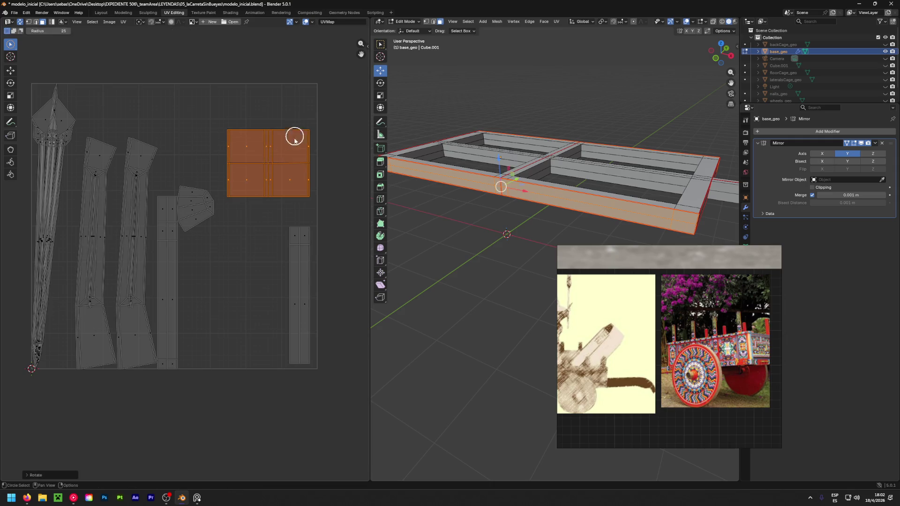
Select the long rail strip with its small top block and move it toward the right strip.
left_click_drag(182, 255, 170, 303)
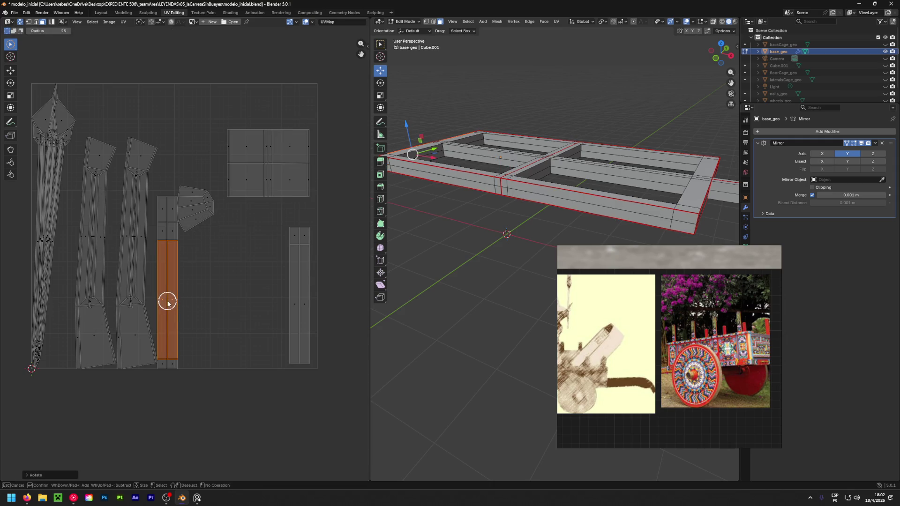
key("Escape")
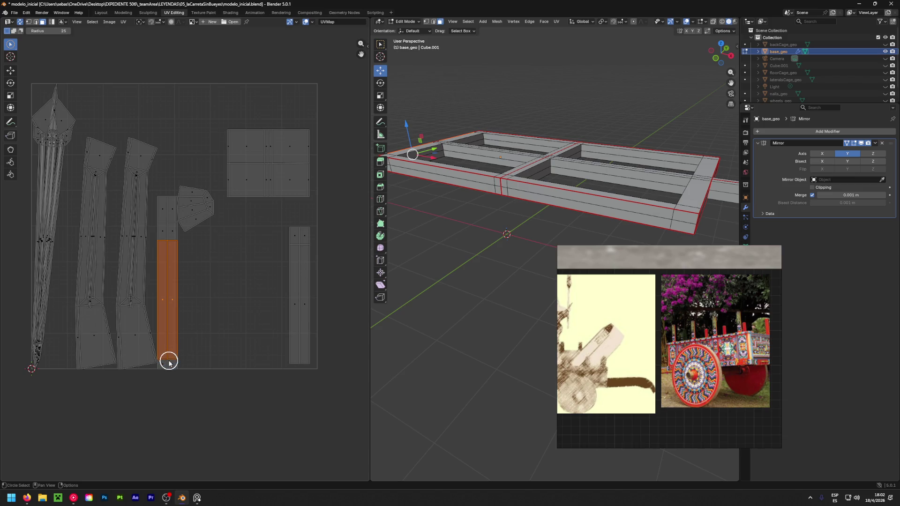
mouse_move(174, 252)
left_mouse_down()
mouse_move(169, 227)
mouse_move(190, 207)
left_mouse_up()
mouse_move(554, 122)
middle_mouse_down()
mouse_move(585, 147)
mouse_move(438, 187)
mouse_move(653, 151)
mouse_move(558, 164)
middle_mouse_up()
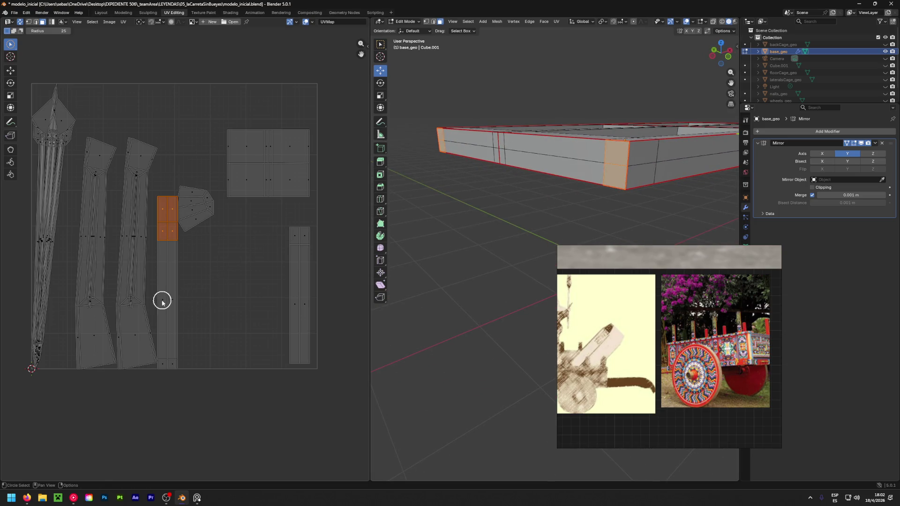
left_click_drag(163, 301, 169, 299)
key("g")
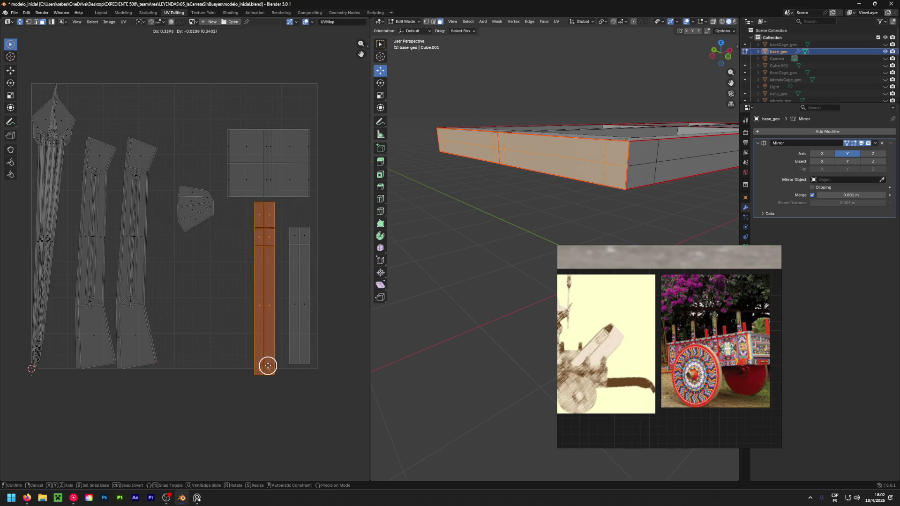
left_click(272, 373)
Shrink the long strip slightly and place it beside the right-hand strip.
key("s")
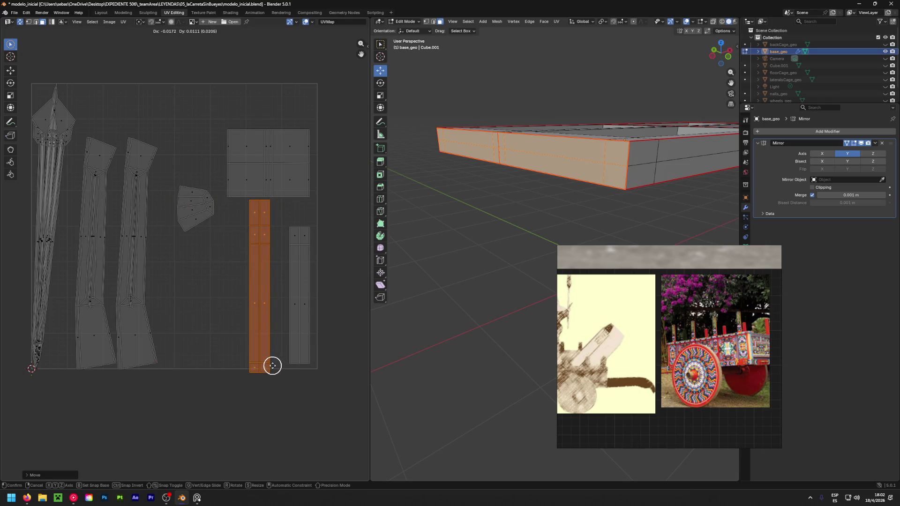
left_click(265, 363)
key("g")
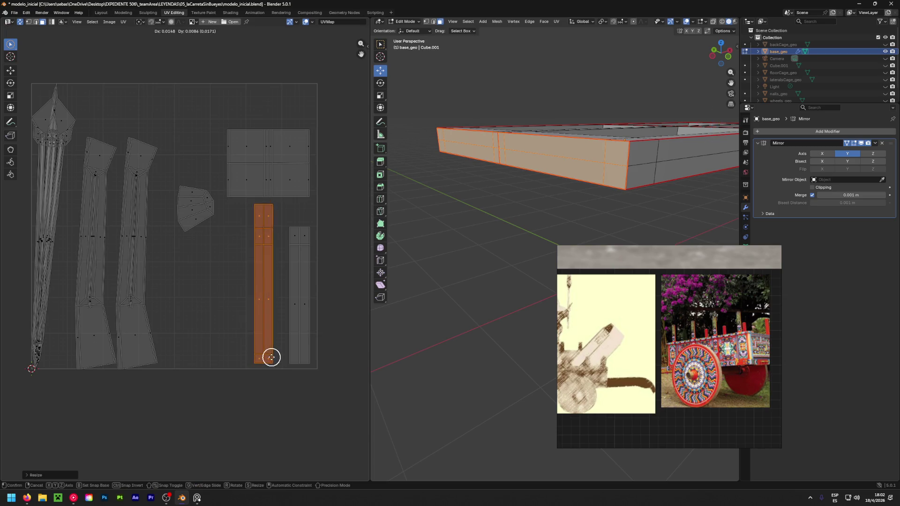
left_click(278, 356)
left_click(187, 208)
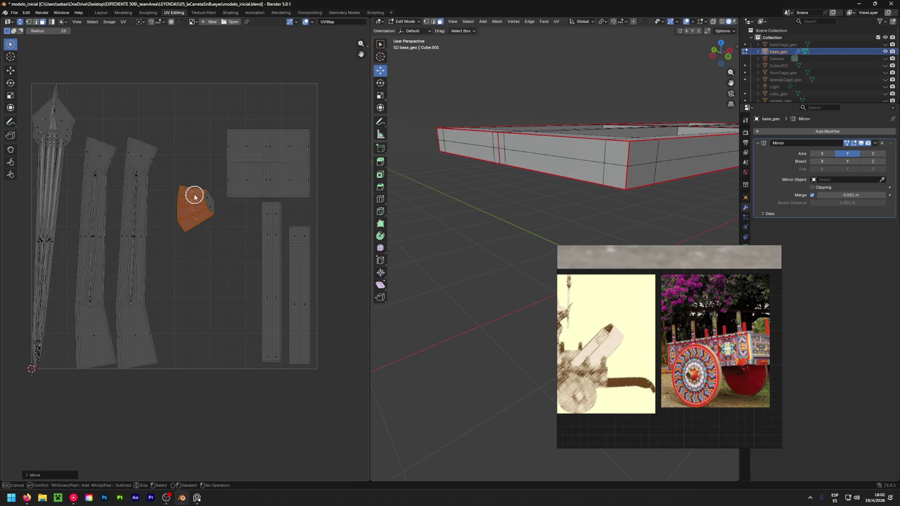
scroll(620, 140, "down", 4)
mouse_move(620, 140)
middle_mouse_down()
mouse_move(683, 170)
mouse_move(469, 139)
middle_mouse_up()
scroll(469, 140, "up", 5)
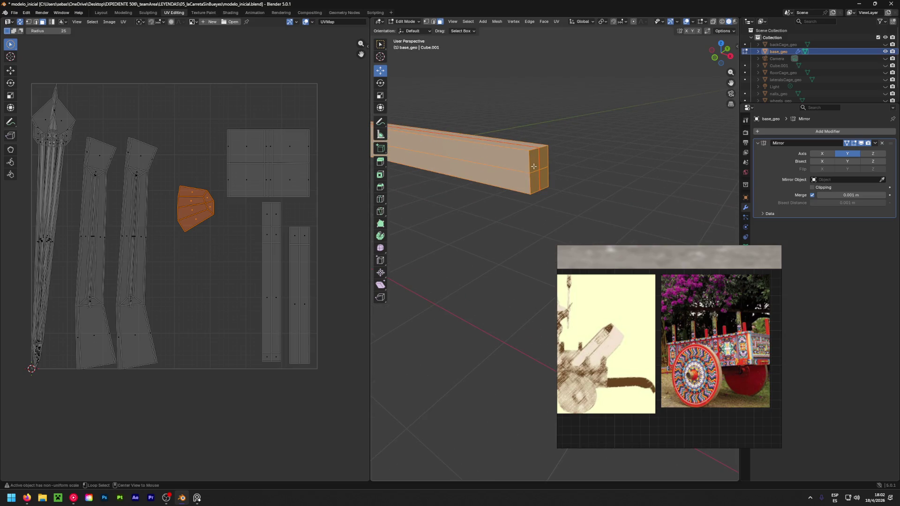
Select the edge loop around the tongue beam's end and mark it as a seam.
left_click(530, 165, "alt")
left_click(531, 160, "alt")
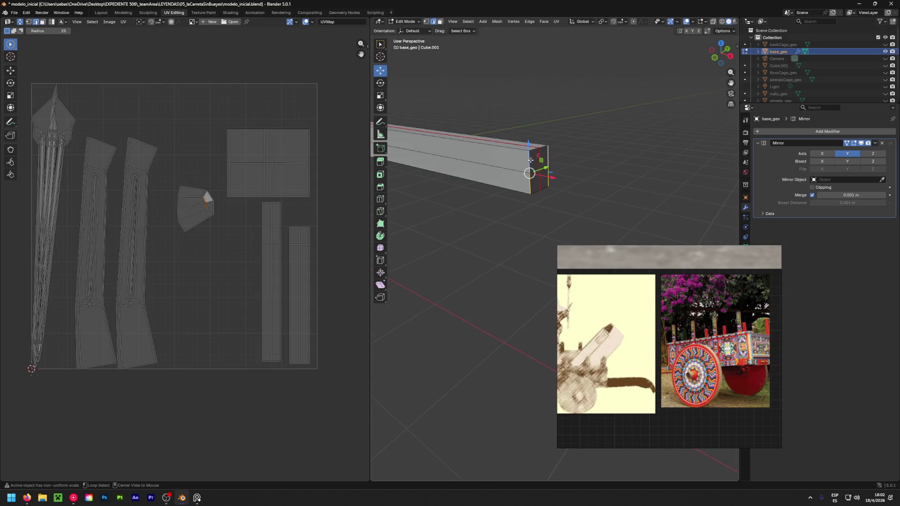
middle_click_drag(568, 158, 520, 190)
left_click(541, 184, "shift")
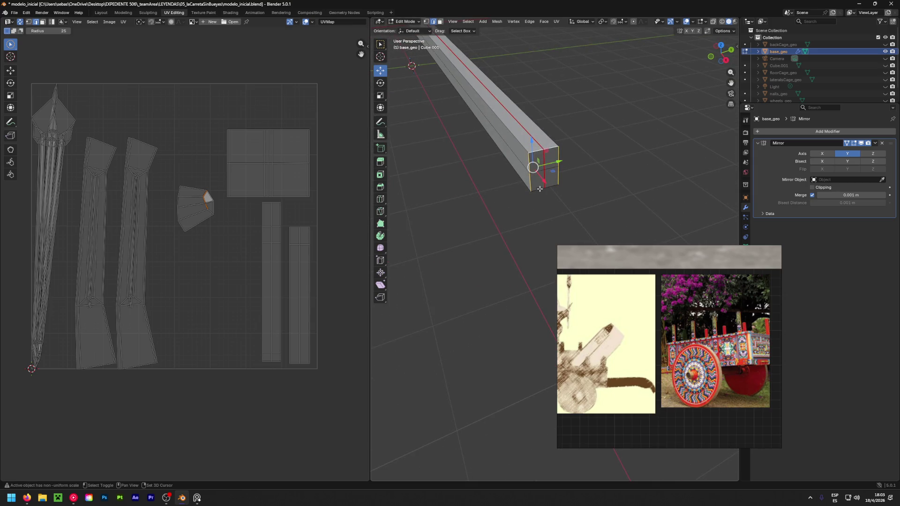
key("ctrl+e")
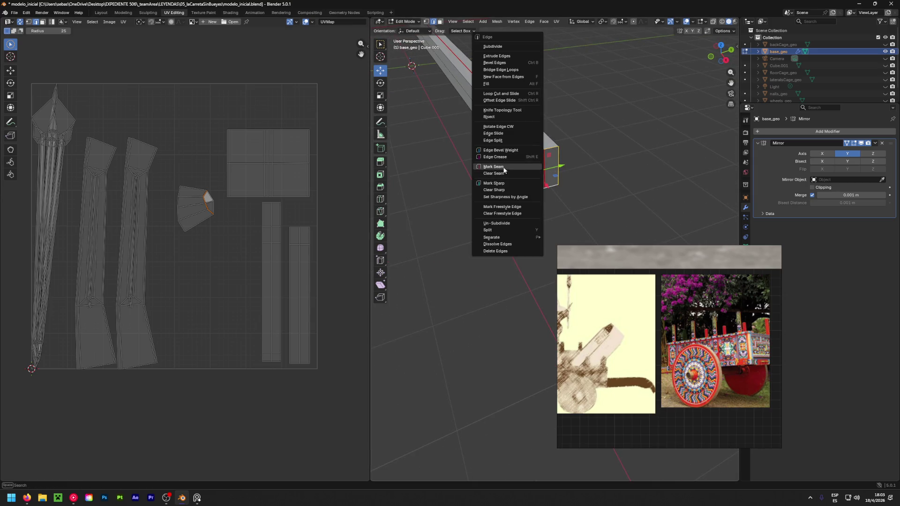
left_click(504, 171)
Select the beam-end island and unwrap it with Conformal.
key("c")
mouse_move(212, 214)
left_mouse_down()
mouse_move(195, 216)
mouse_move(201, 209)
left_mouse_up()
key("u")
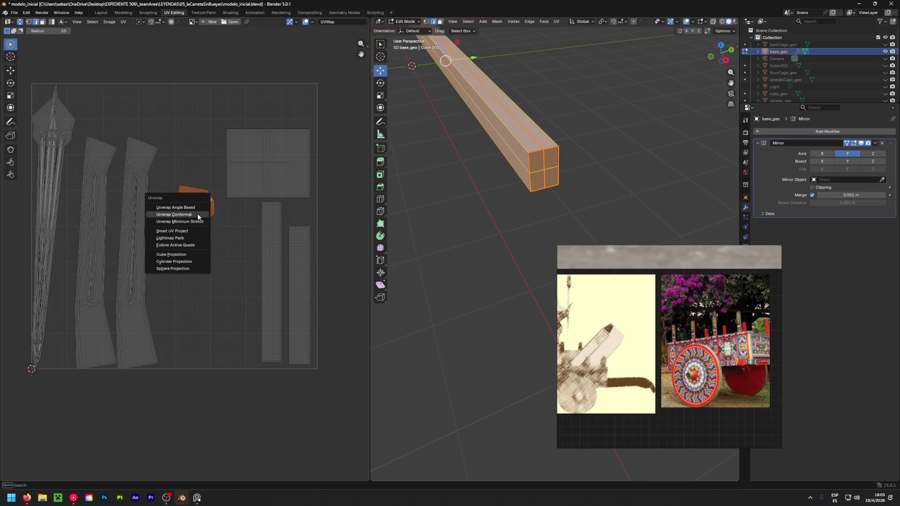
left_click(199, 215)
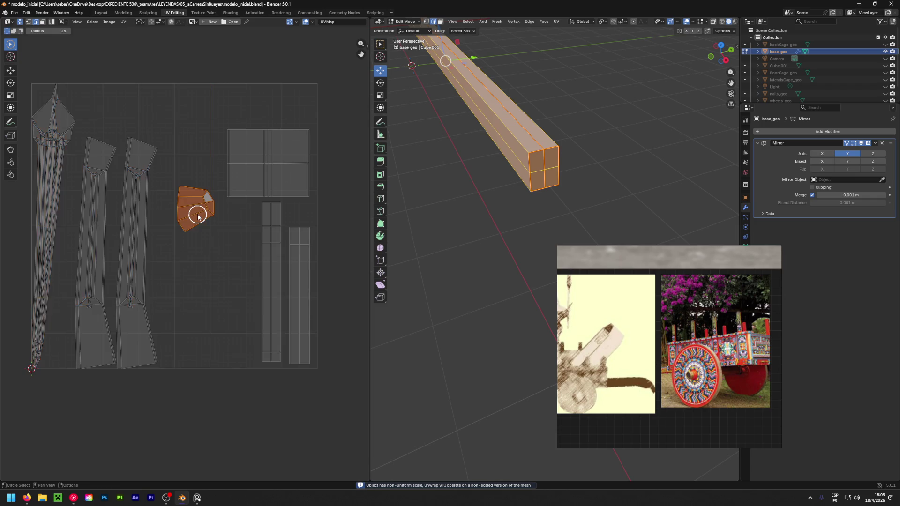
Select all of base_geo's UVs and unwrap them again.
key("a")
key("u")
left_click(199, 216)
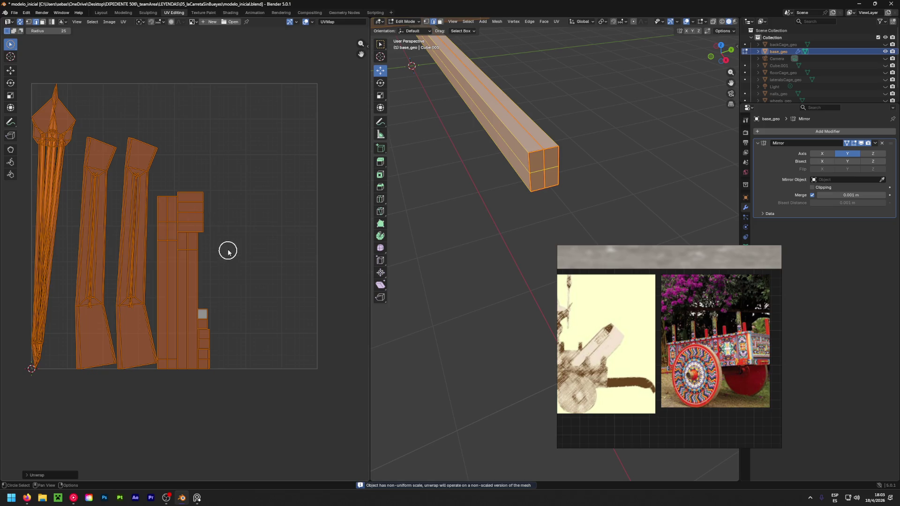
Select the packed frame islands and move them up and right toward the middle.
mouse_move(226, 269)
left_mouse_down()
mouse_move(237, 297)
mouse_move(201, 333)
mouse_move(191, 368)
mouse_move(197, 358)
left_mouse_up()
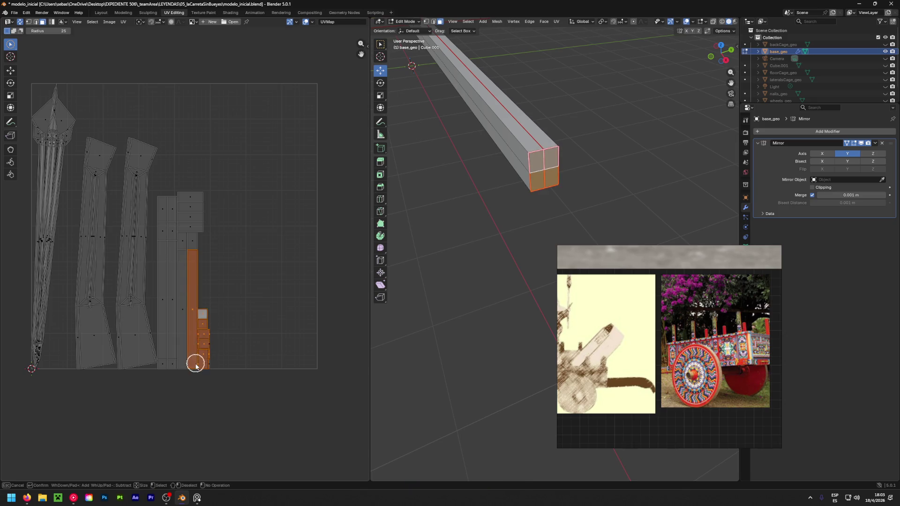
mouse_move(218, 316)
left_mouse_down()
mouse_move(169, 360)
mouse_move(178, 255)
mouse_move(187, 257)
mouse_move(167, 230)
mouse_move(169, 321)
left_mouse_up()
key("g")
left_click(237, 254)
key("ctrl+z")
key("alt+a")
mouse_move(209, 375)
left_mouse_down()
mouse_move(190, 197)
mouse_move(167, 227)
mouse_move(169, 369)
mouse_move(195, 244)
mouse_move(181, 247)
left_mouse_up()
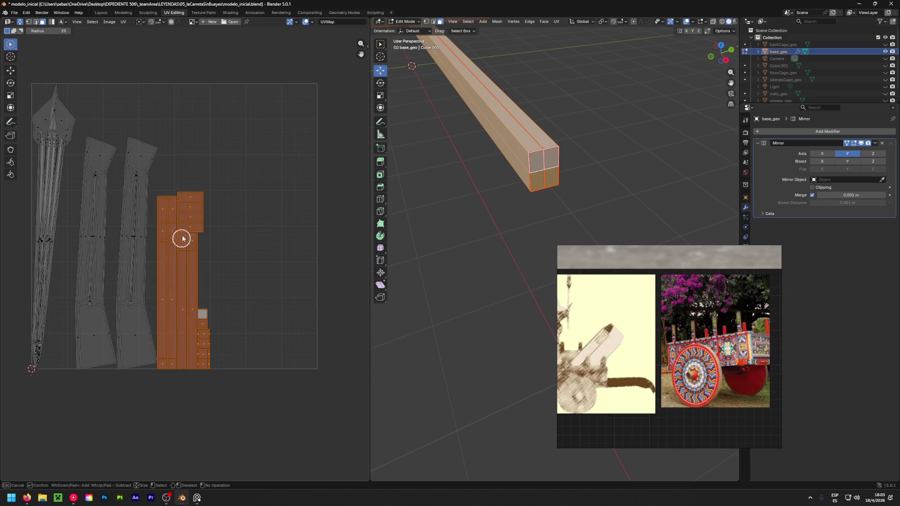
key("Escape")
key("g")
left_click(275, 289)
Briefly show then hide the floorCage_geo planks while viewing the cart frame.
mouse_move(446, 155)
middle_mouse_down()
mouse_move(487, 111)
mouse_move(615, 104)
mouse_move(521, 144)
mouse_move(600, 127)
middle_mouse_up()
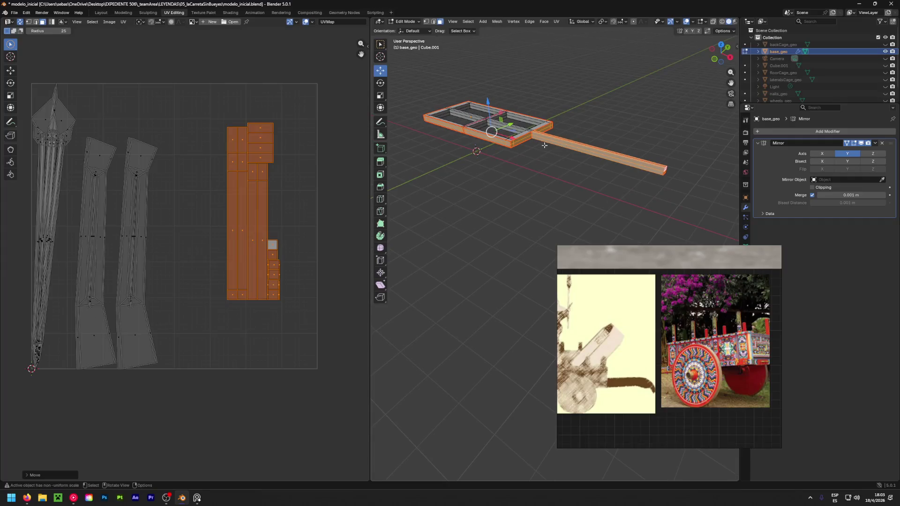
left_click(886, 73)
left_click(886, 73)
middle_click_drag(549, 209, 639, 181)
scroll(573, 206, "up", 8)
Mark the edge loop along the cart frame rail as a UV seam.
key("2")
left_click(616, 175)
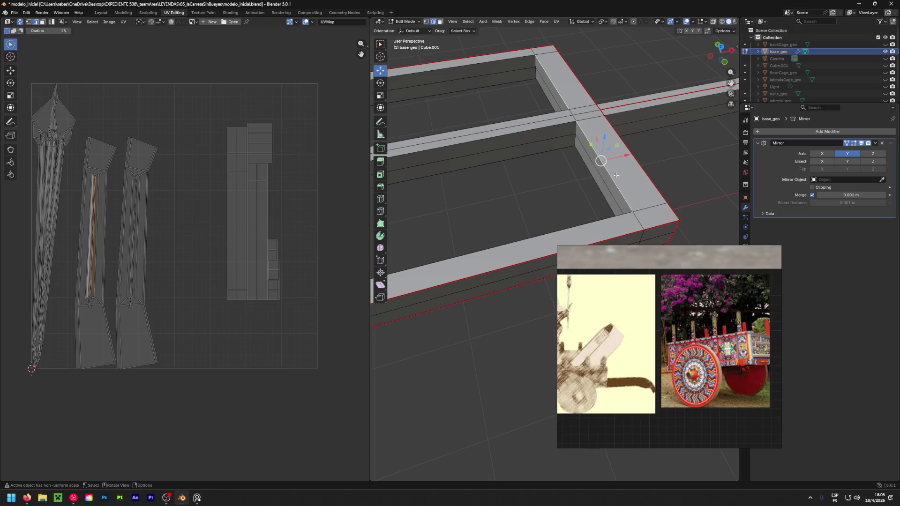
left_click(572, 115, "alt+shift")
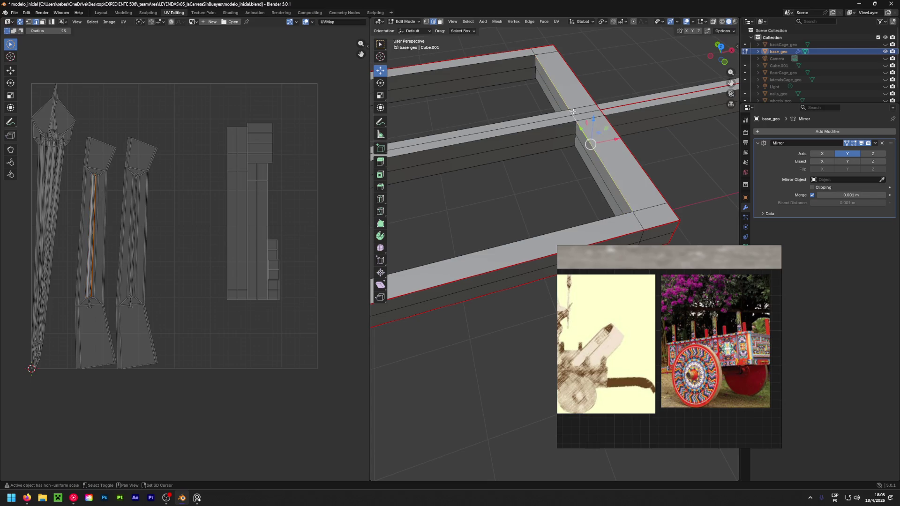
right_click(570, 110)
left_click(536, 144)
Unwrap the whole base frame, then re-unwrap it with the conformal method, packing islands each time.
scroll(536, 143, "down", 3)
key("a")
key("u")
left_click(362, 226)
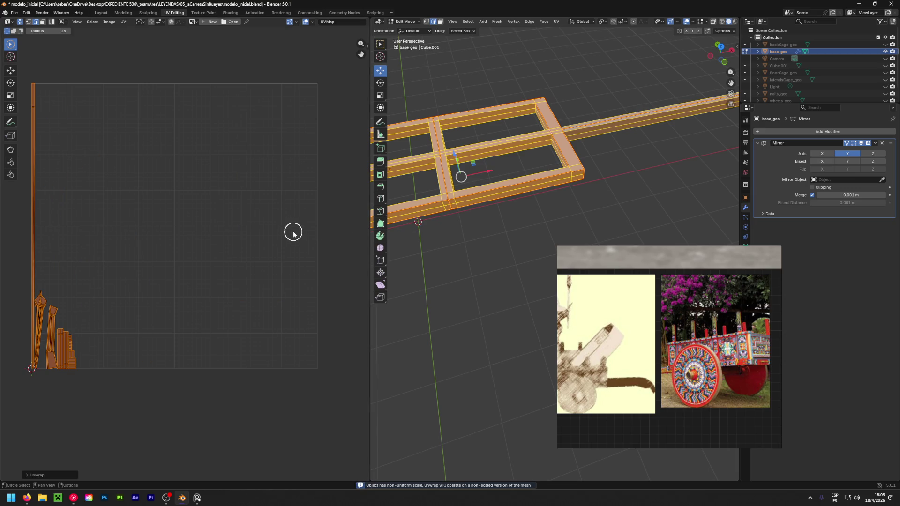
key("ctrl+p")
key("u")
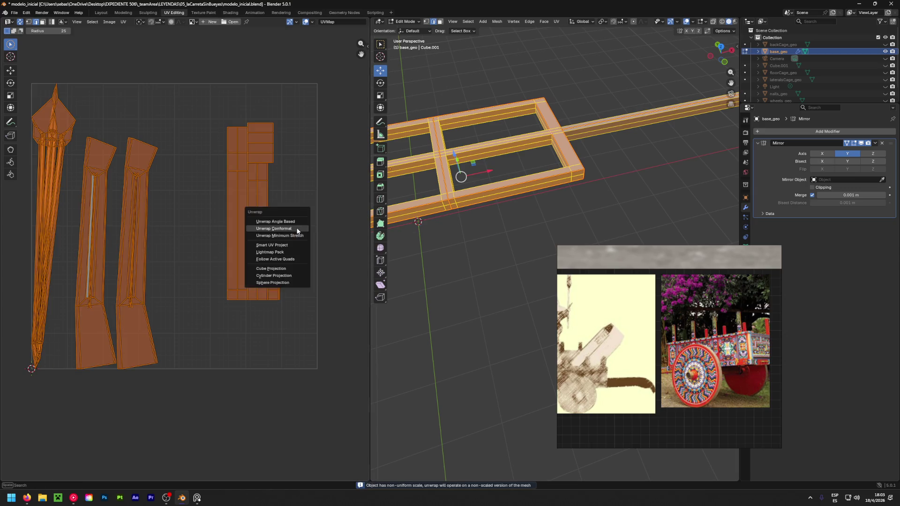
left_click(292, 229)
key("ctrl+p")
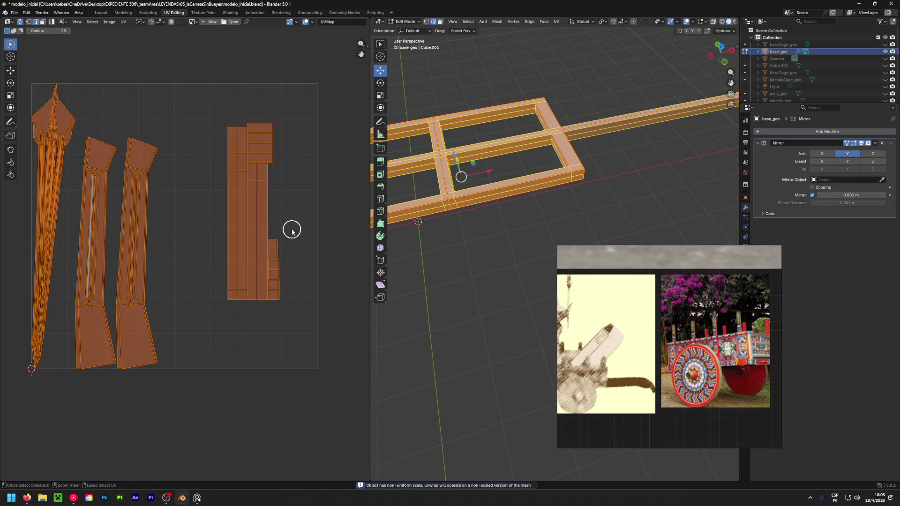
Re-unwrap the whole base frame with Unwrap Angle Based.
left_click(577, 88)
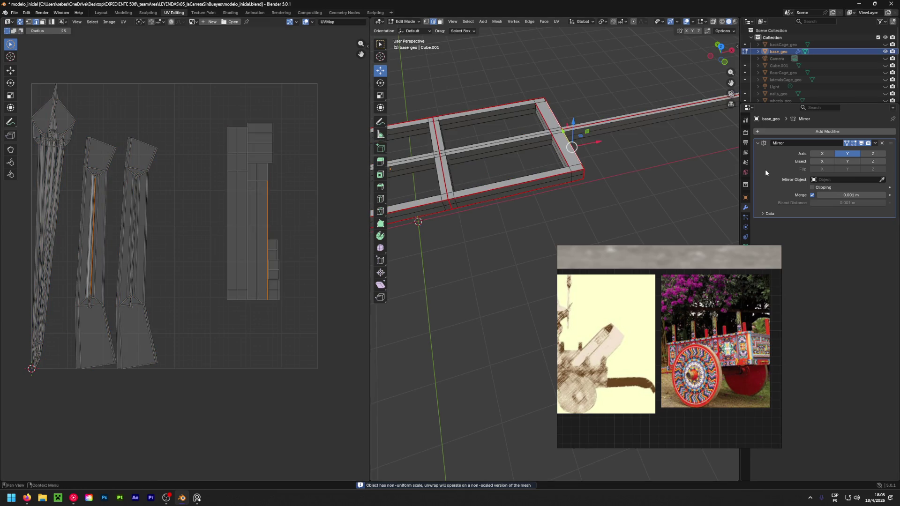
middle_click_drag(639, 166, 605, 164)
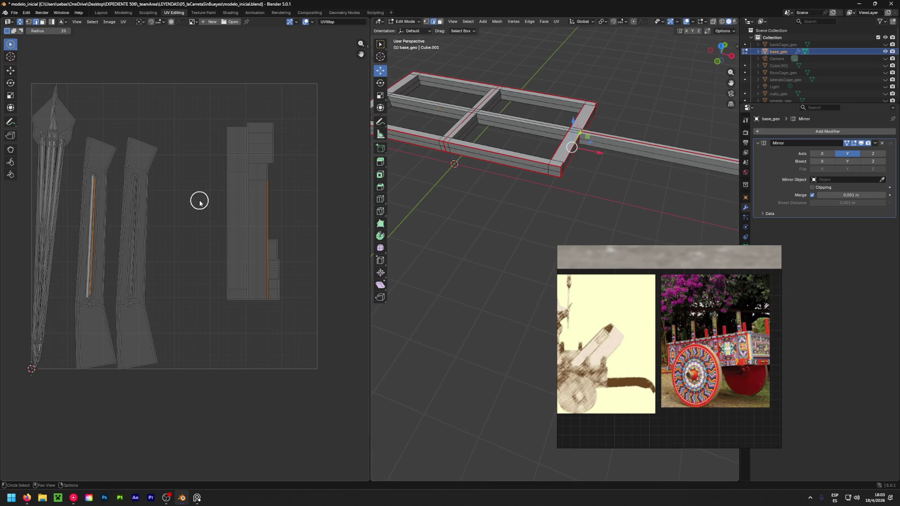
key("a")
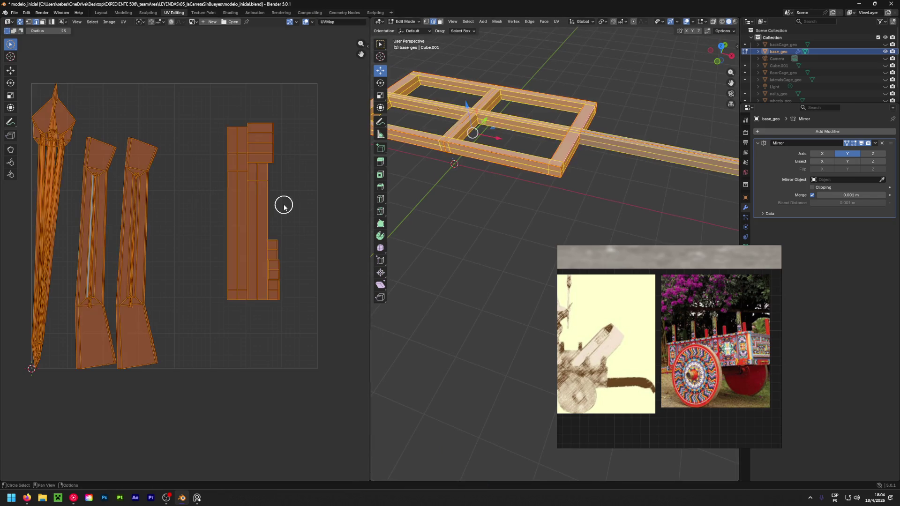
key("u")
left_click(267, 201)
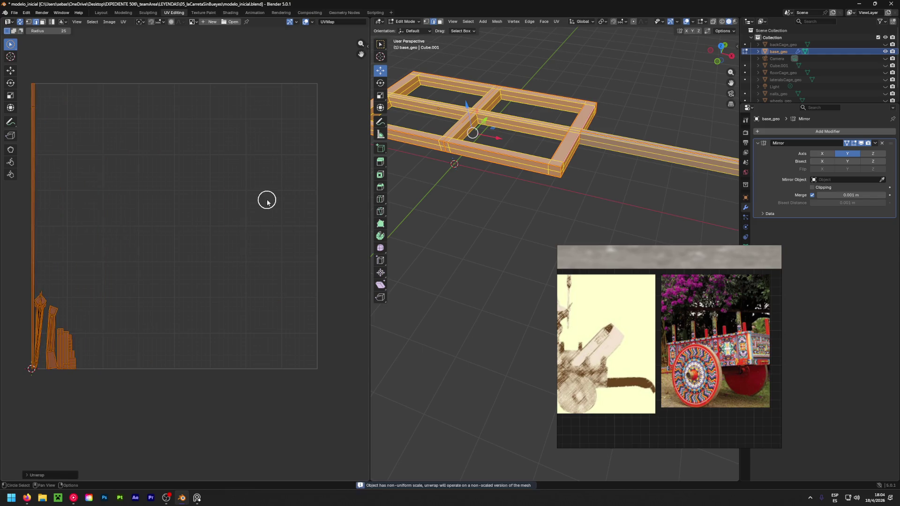
key("u")
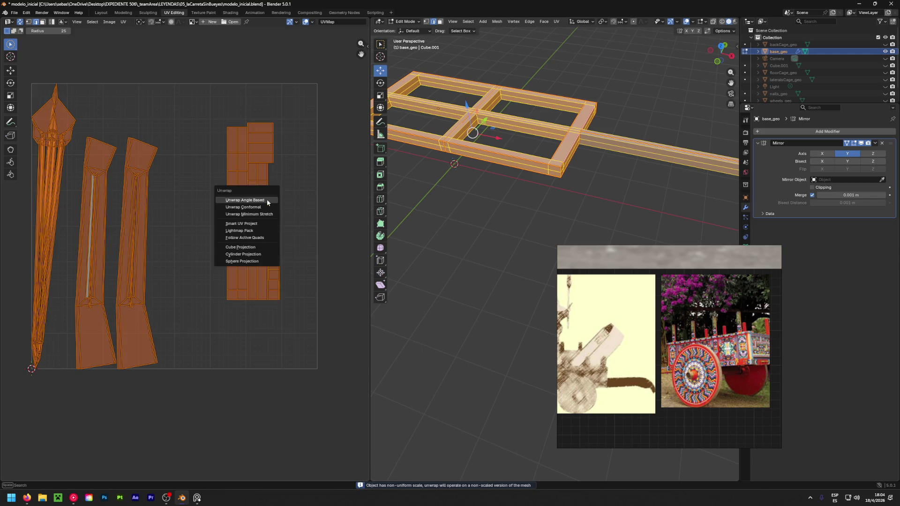
left_click(235, 211)
Undo the other unwrap attempt, then select the face loop at the frame corner.
key("ctrl+z")
key("ctrl+z")
key("ctrl+shift+z")
key("ctrl+z")
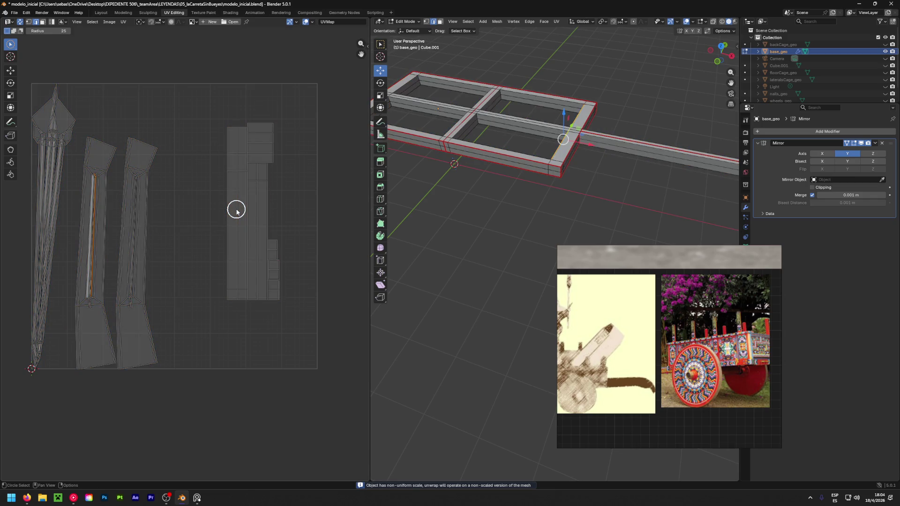
left_click(206, 191)
mouse_move(394, 177)
middle_mouse_down()
mouse_move(619, 162)
mouse_move(643, 136)
mouse_move(665, 132)
middle_mouse_up()
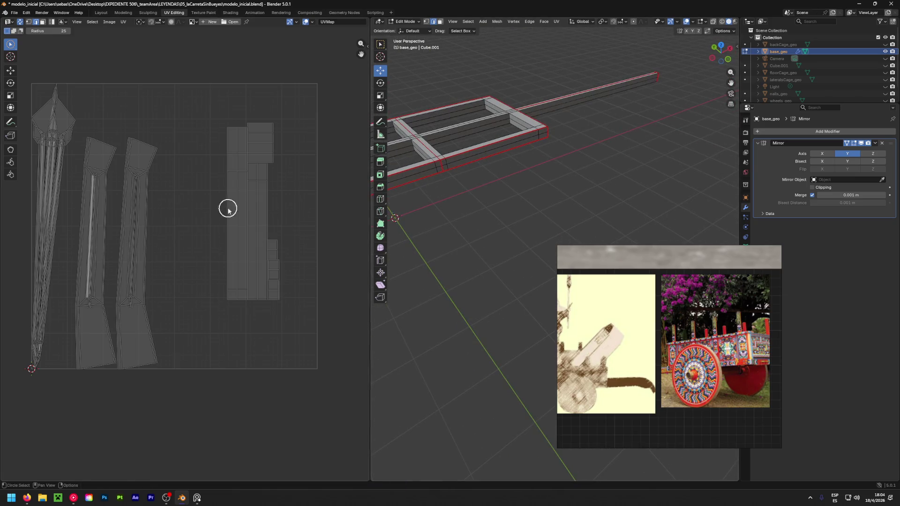
left_click(521, 118)
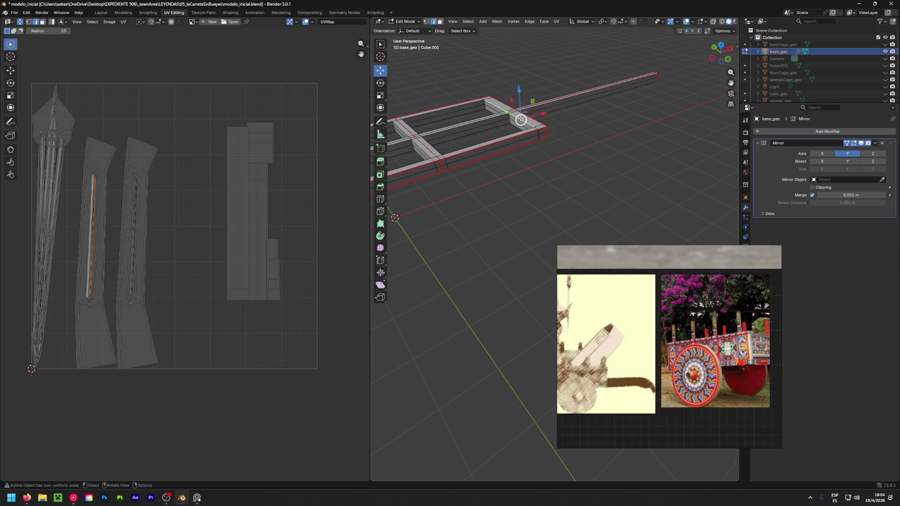
scroll(521, 119, "up", 2)
key("alt+a")
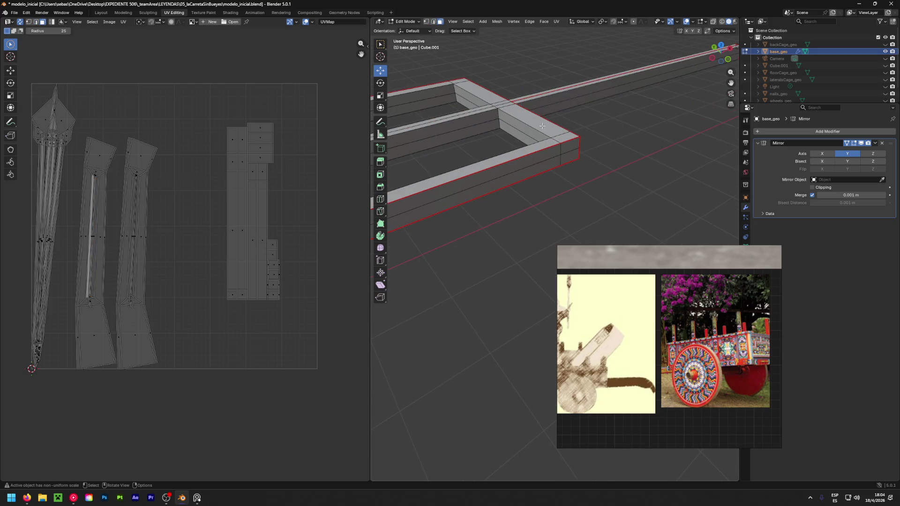
left_click(542, 126, "alt")
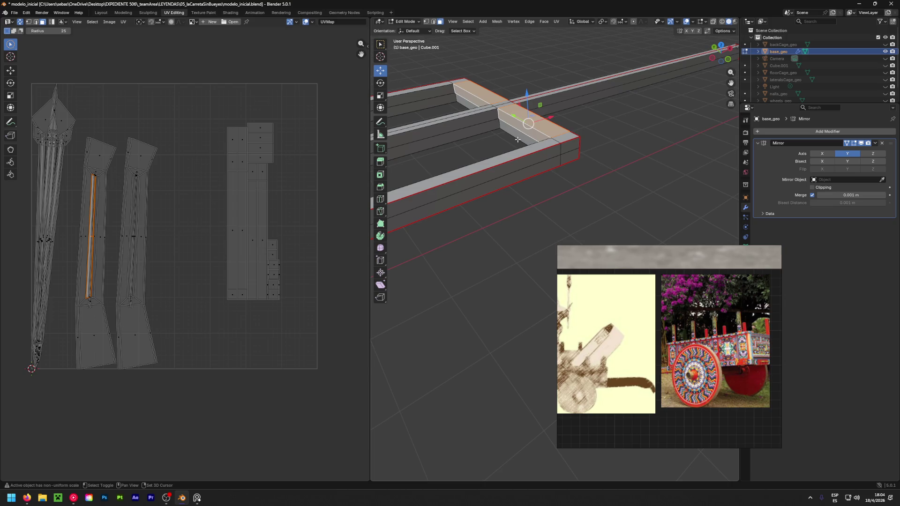
left_click(520, 139, "alt+shift")
middle_click_drag(520, 139, 438, 167)
mouse_move(586, 150)
middle_mouse_down()
mouse_move(654, 150)
mouse_move(596, 174)
mouse_move(377, 217)
middle_mouse_up()
left_click(596, 174)
scroll(596, 174, "down", 5)
left_click_drag(97, 236, 83, 235)
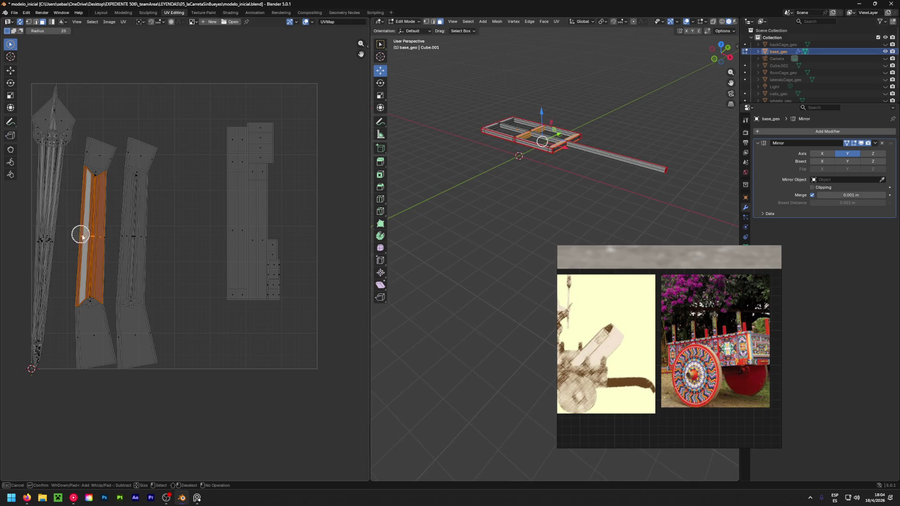
right_click(80, 236)
mouse_move(605, 206)
middle_mouse_down()
mouse_move(643, 208)
mouse_move(642, 218)
middle_mouse_up()
scroll(586, 197, "up", 5)
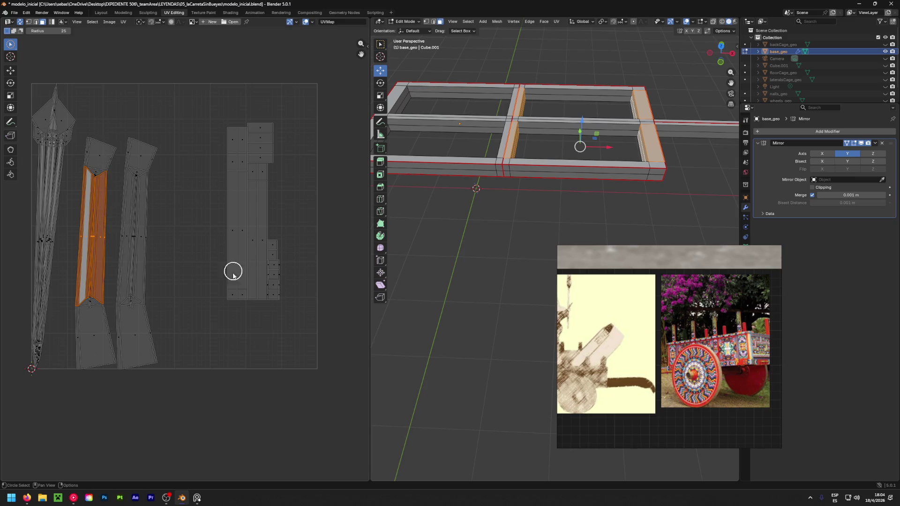
mouse_move(102, 321)
left_mouse_down()
mouse_move(105, 353)
mouse_move(88, 297)
mouse_move(101, 164)
mouse_move(85, 144)
left_mouse_up()
key("u")
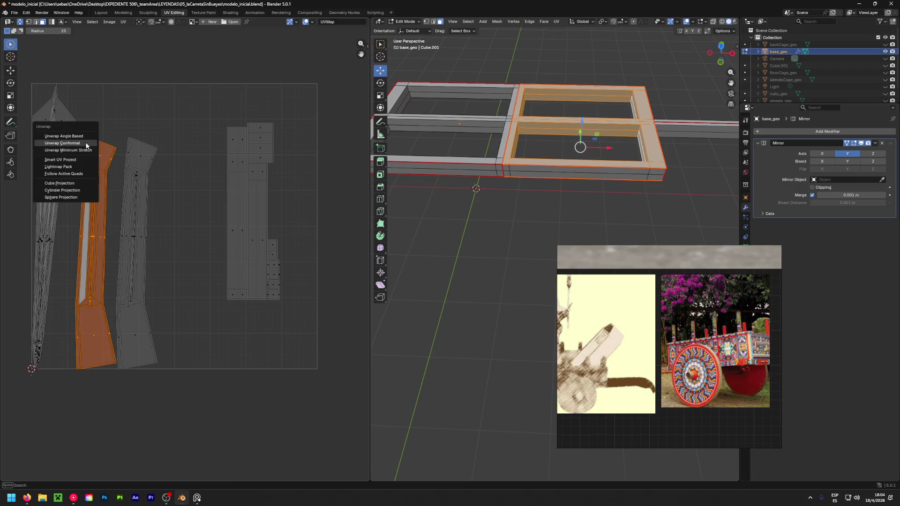
left_click(86, 143)
key("g")
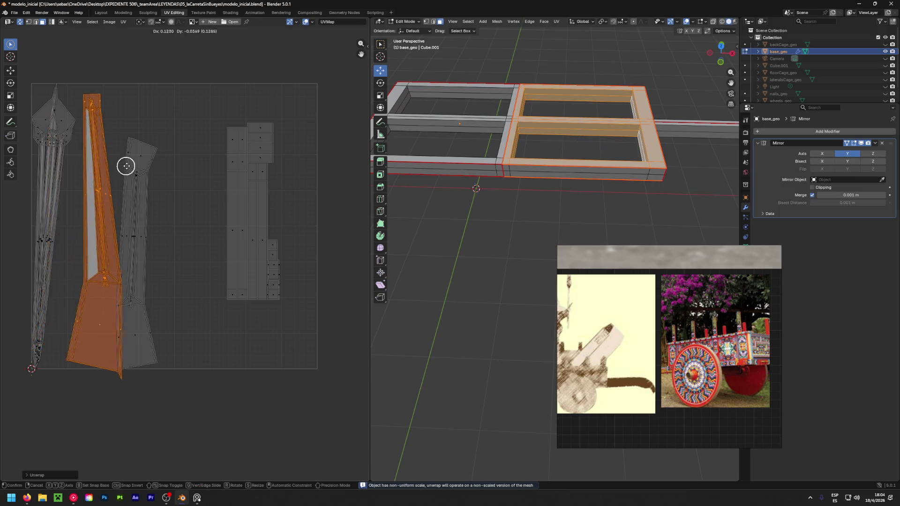
right_click(201, 165)
key("ctrl+z")
key("ctrl+z")
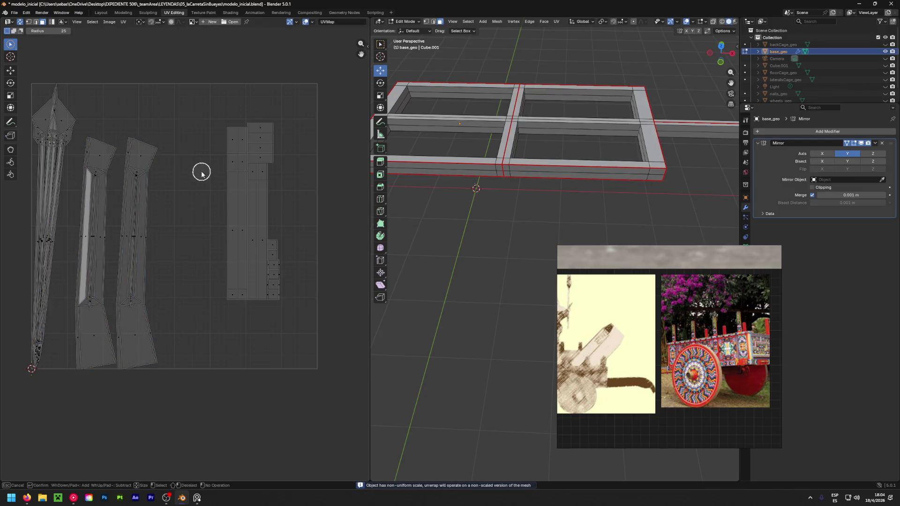
mouse_move(62, 135)
left_mouse_down()
mouse_move(38, 123)
mouse_move(44, 155)
mouse_move(54, 145)
mouse_move(59, 168)
mouse_move(34, 230)
mouse_move(38, 239)
mouse_move(40, 228)
mouse_move(62, 237)
mouse_move(44, 237)
left_mouse_up()
middle_click_drag(54, 240, 66, 239)
left_click_drag(66, 239, 36, 237)
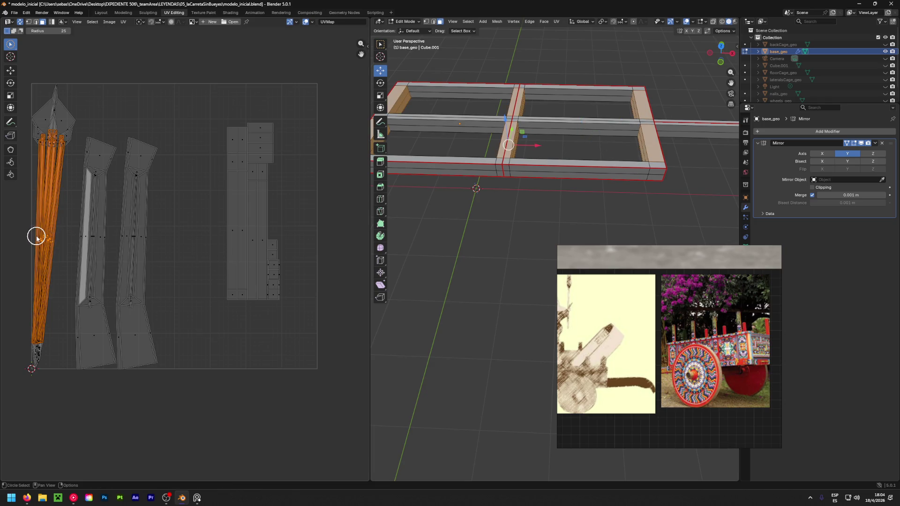
key("s")
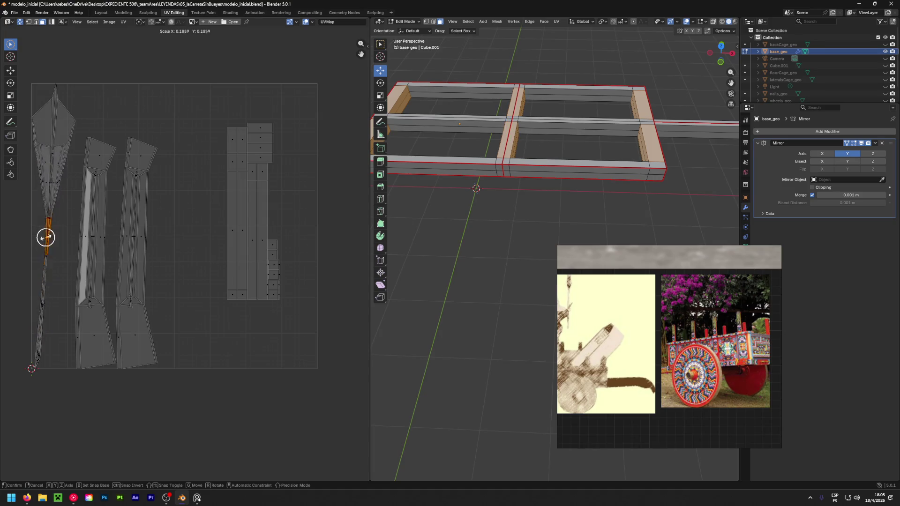
left_click(32, 240)
key("ctrl+z")
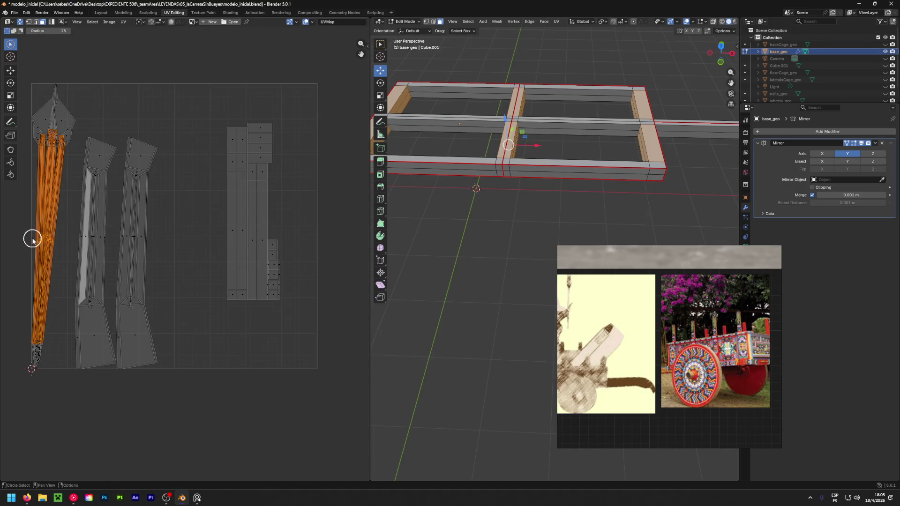
key("shift+space")
left_click(24, 269)
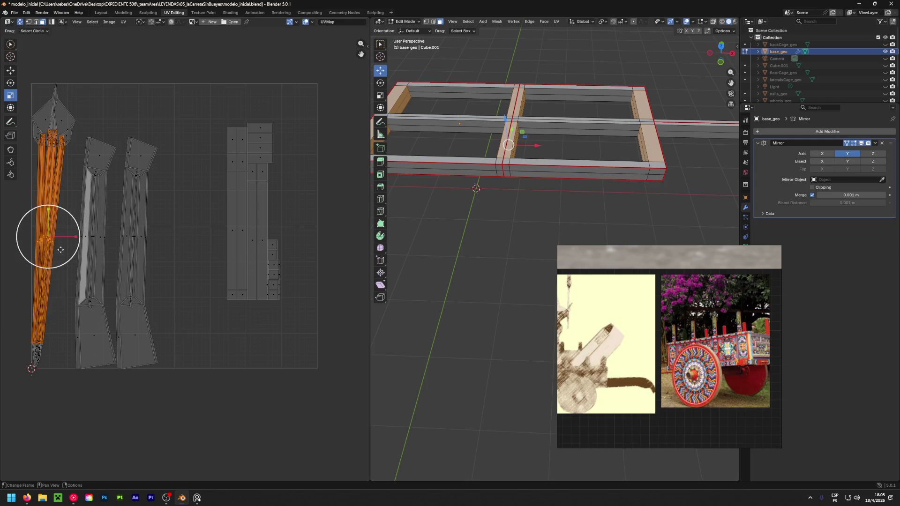
left_click_drag(75, 239, 111, 238)
key("ctrl+z")
left_click(182, 237)
scroll(167, 233, "down", 2)
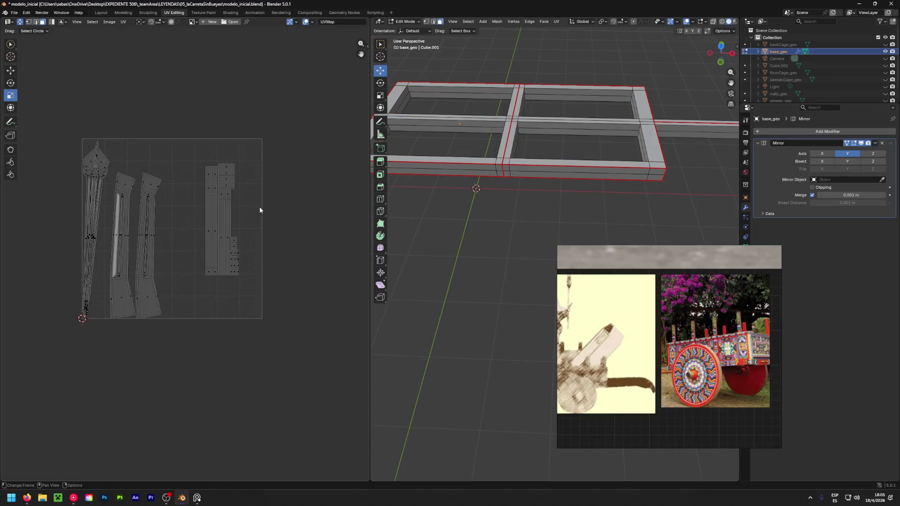
Save the file, return to Object Mode and unhide the other cart parts, including backCage_geo.
key("ctrl+s")
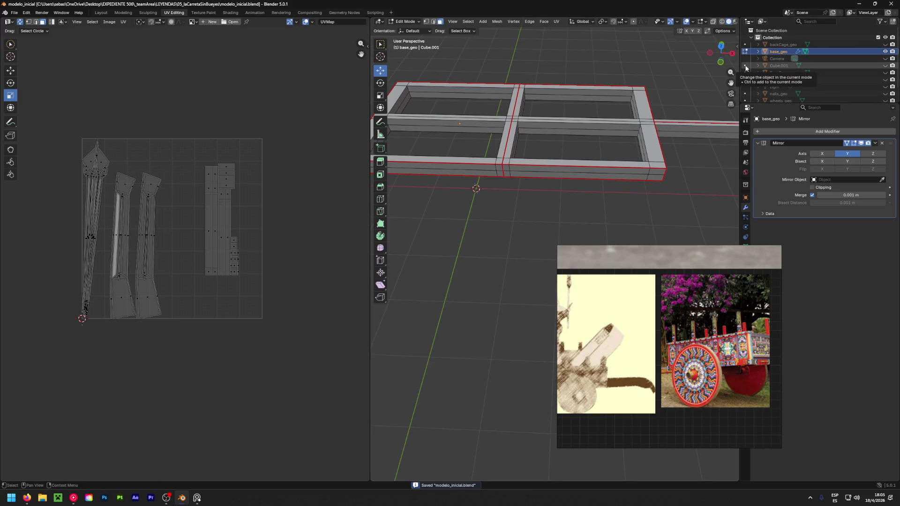
key("Tab")
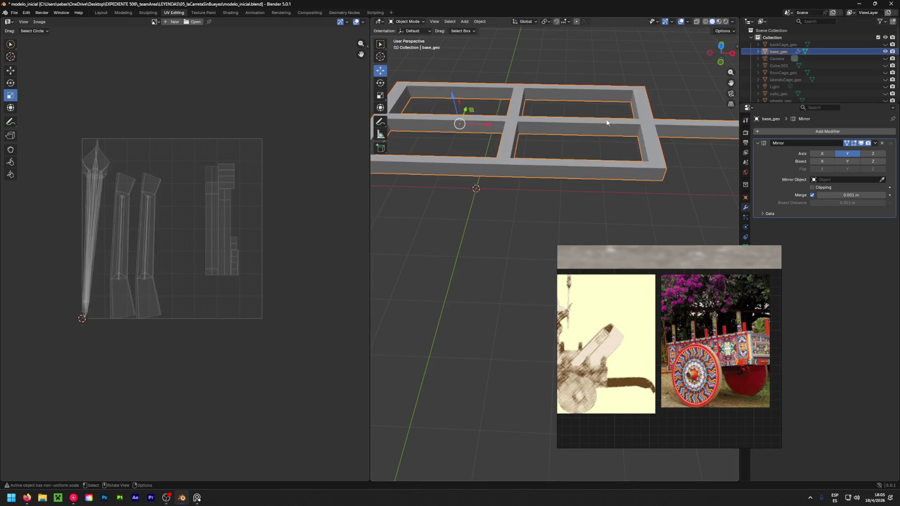
left_click_drag(885, 58, 885, 101)
left_click(885, 44)
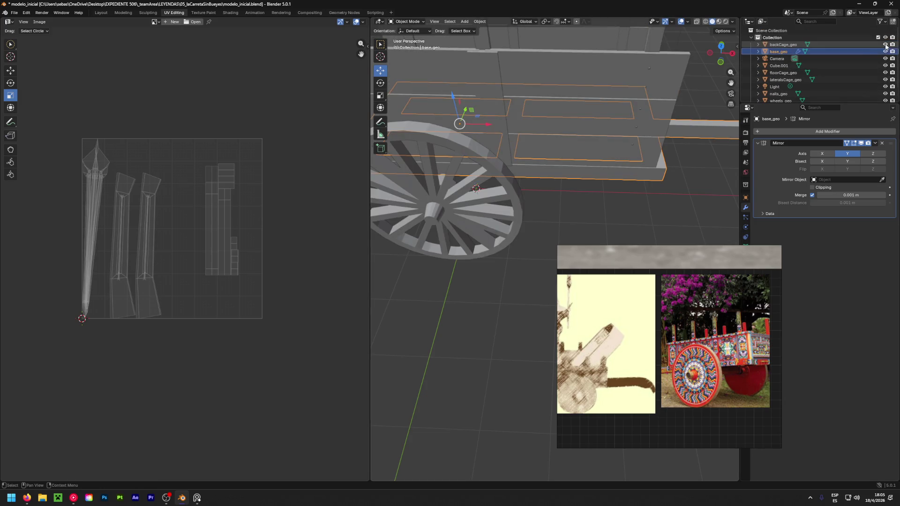
scroll(694, 85, "down", 3)
Orbit around the assembled cart, checking the back panel and side slats Cube.001.
mouse_move(662, 84)
middle_mouse_down()
mouse_move(564, 99)
mouse_move(479, 55)
mouse_move(580, 106)
mouse_move(571, 101)
middle_mouse_up()
left_click(479, 54)
mouse_move(585, 139)
middle_mouse_down()
mouse_move(624, 108)
mouse_move(566, 102)
middle_mouse_up()
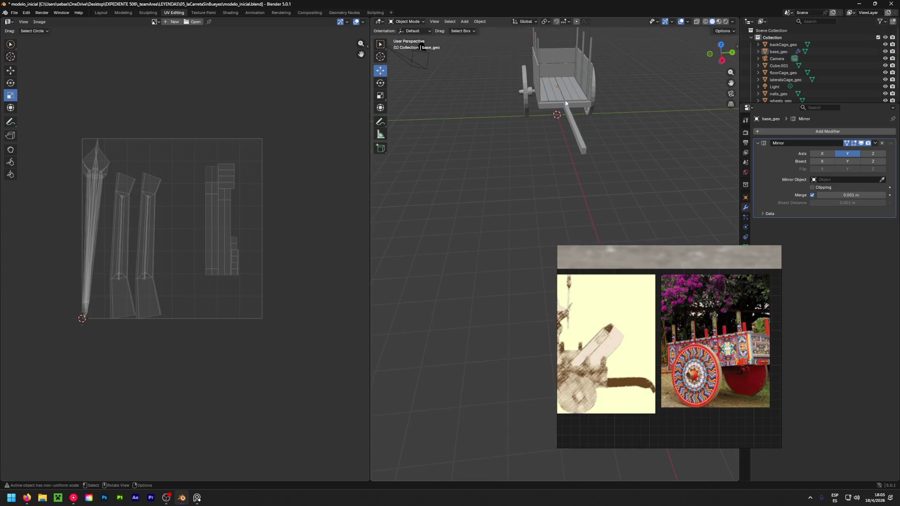
left_click(579, 62)
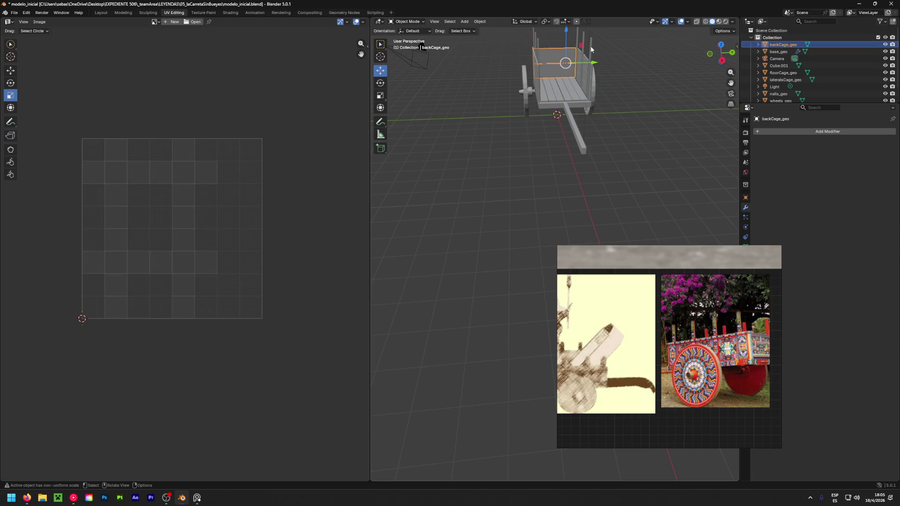
left_click(592, 49)
left_click(593, 48)
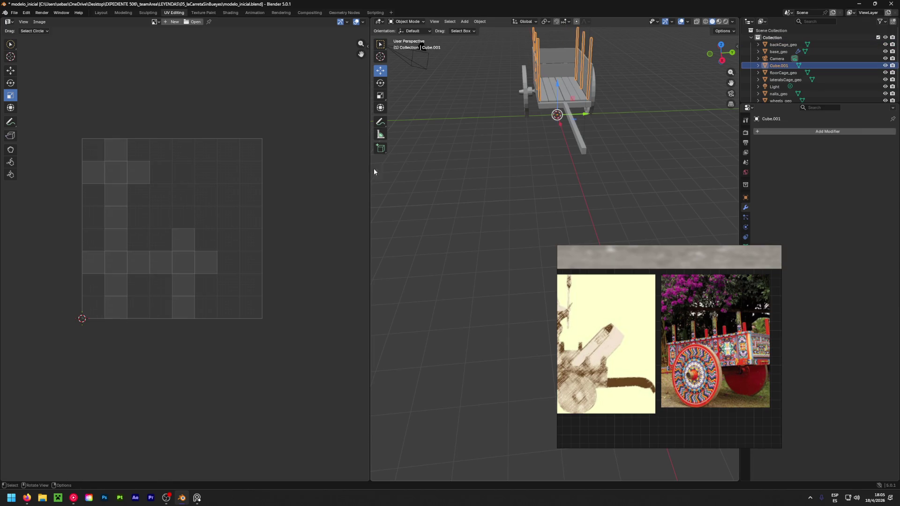
middle_click_drag(614, 129, 590, 114)
mouse_move(557, 157)
middle_mouse_down()
mouse_move(663, 62)
mouse_move(633, 114)
mouse_move(527, 135)
mouse_move(587, 137)
mouse_move(439, 194)
mouse_move(531, 172)
mouse_move(528, 184)
middle_mouse_up()
left_click(527, 134)
Save again, switch to the Layout workspace and show the Windows desktop.
key("ctrl+s")
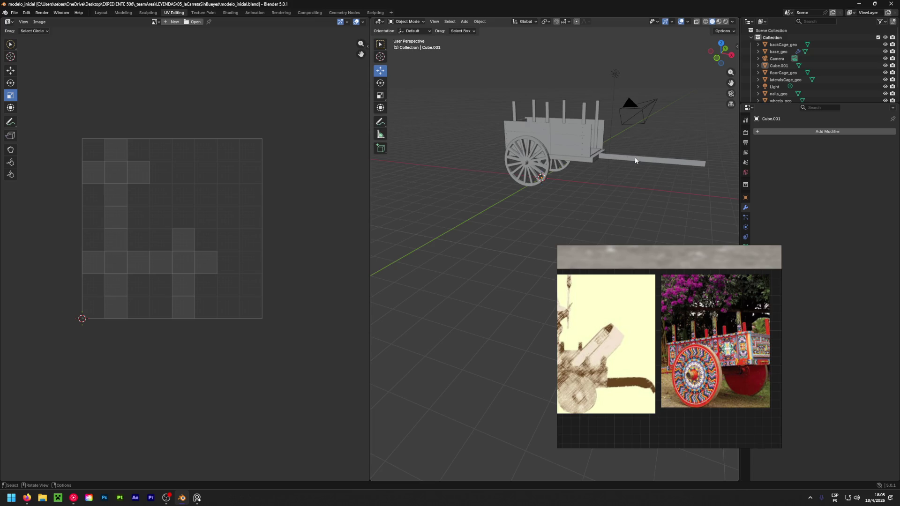
middle_click_drag(633, 161, 541, 193)
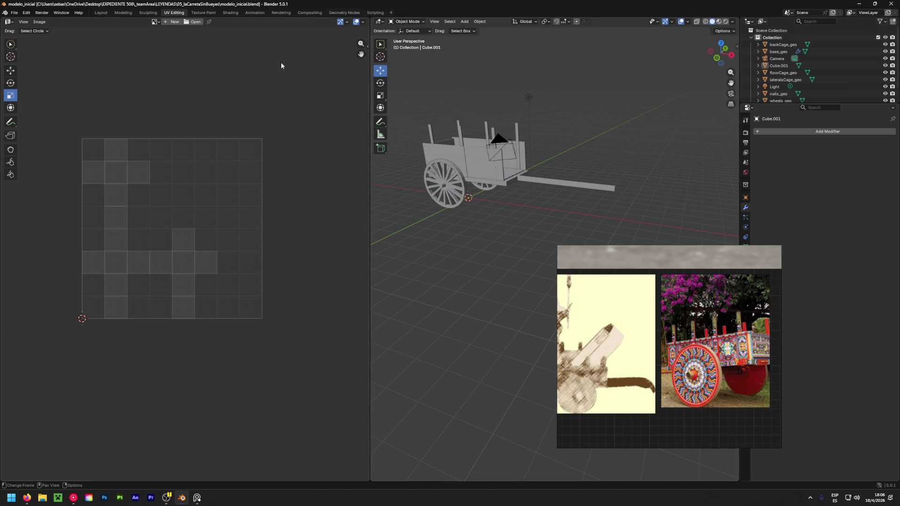
key("ctrl+Page_Up")
key("ctrl+Page_Up")
key("ctrl+Page_Up")
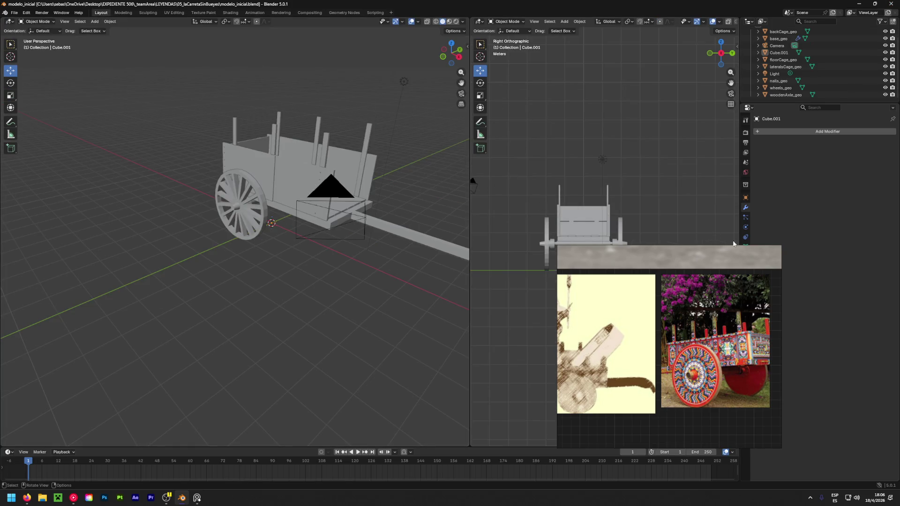
key("super+d")
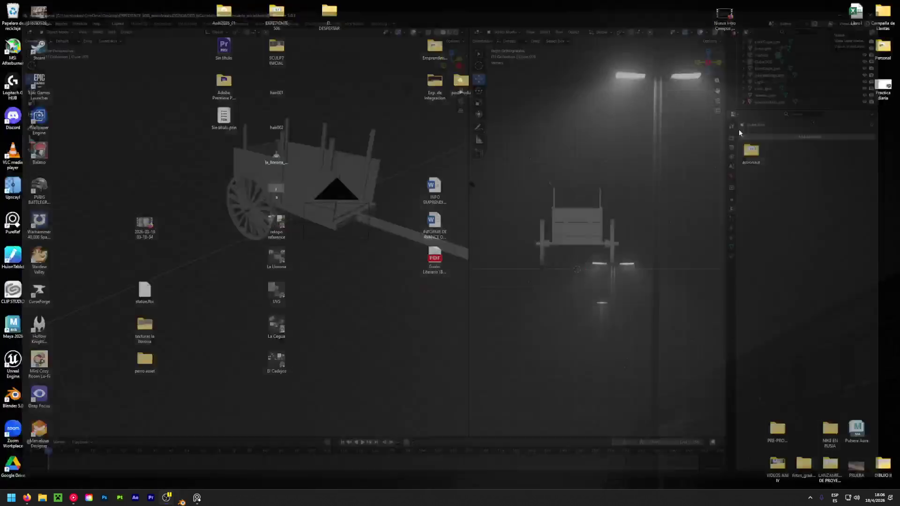
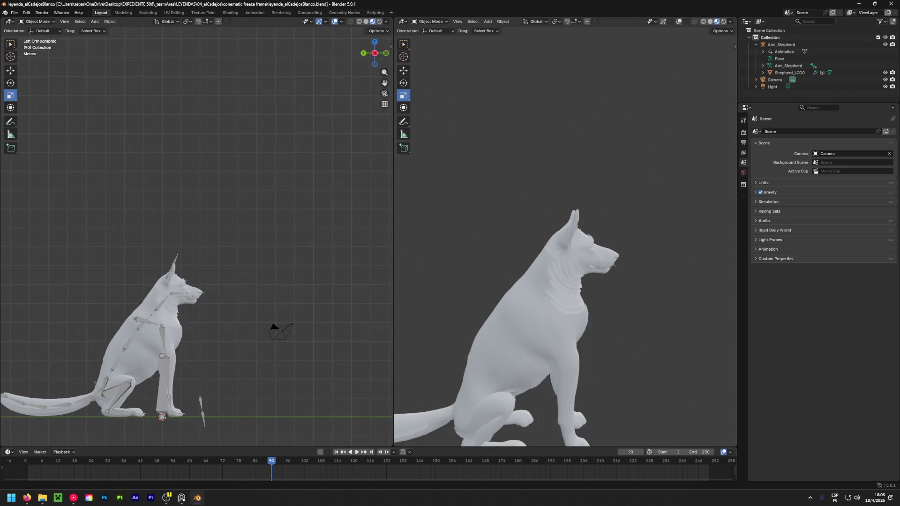
Orbit to face the dog's front and scrub the animation from frame 90 to 58.
scroll(304, 312, "down", 5)
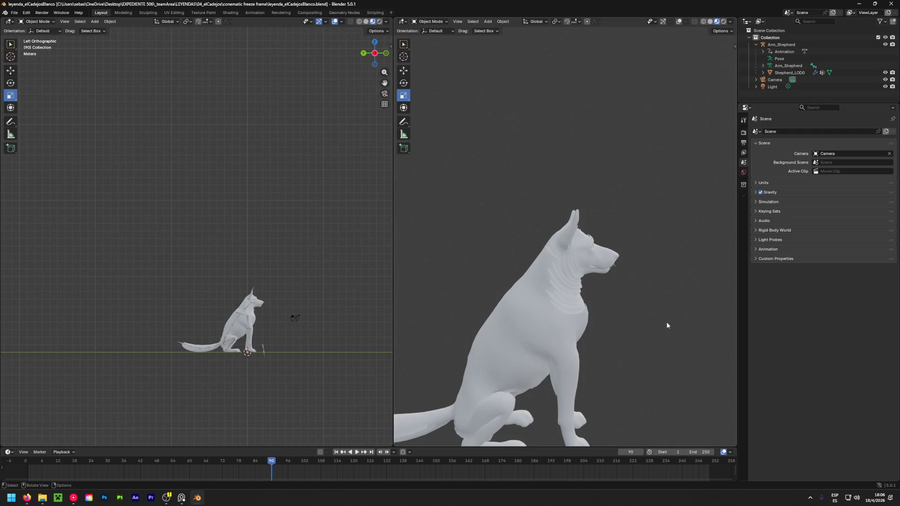
scroll(480, 333, "down", 3)
middle_click_drag(480, 333, 511, 308)
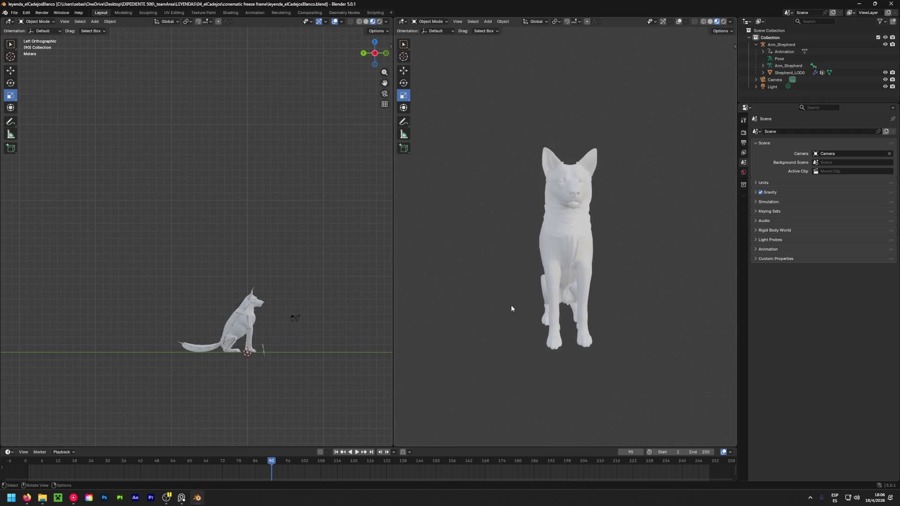
mouse_move(247, 466)
left_mouse_down()
mouse_move(174, 462)
mouse_move(272, 472)
left_mouse_up()
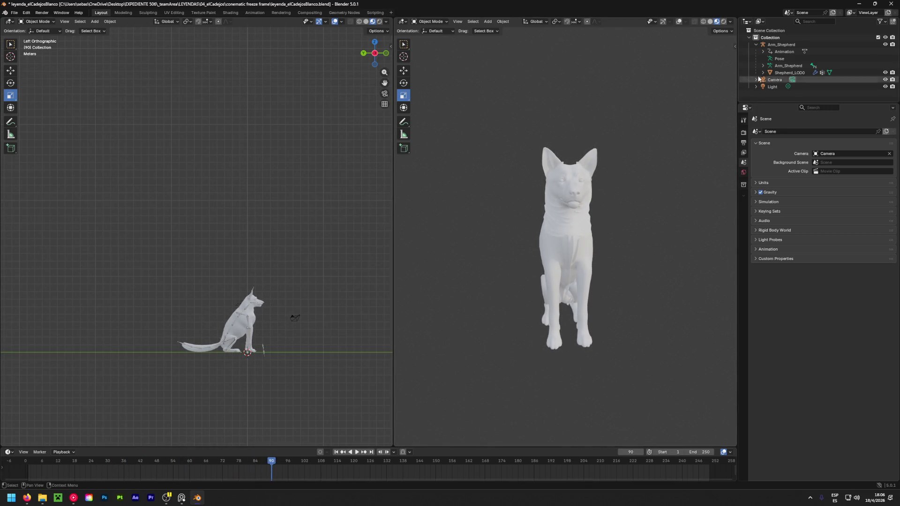
Delete the Armature modifier from Shepherd_LOD0 and scrub to confirm the dog stays still.
left_click(778, 73)
left_click(743, 208)
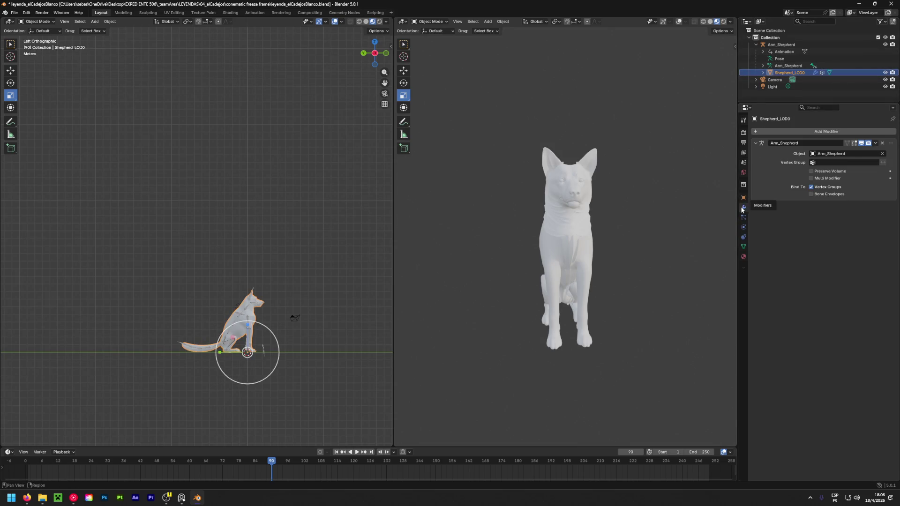
left_click(875, 143)
left_click(853, 150)
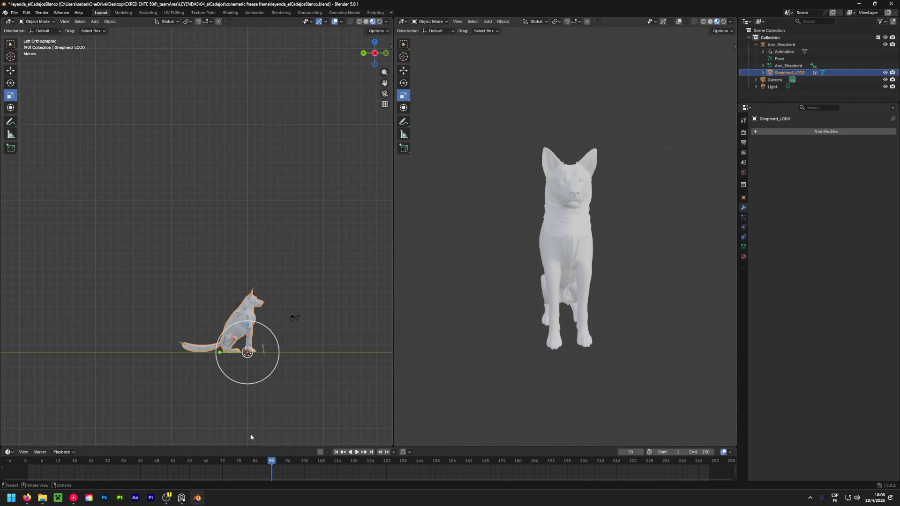
mouse_move(272, 473)
left_mouse_down()
mouse_move(161, 473)
mouse_move(272, 472)
left_mouse_up()
Test-delete the Arm_Shepherd armature, undo it, and select only Shepherd_LOD0.
left_click(776, 47)
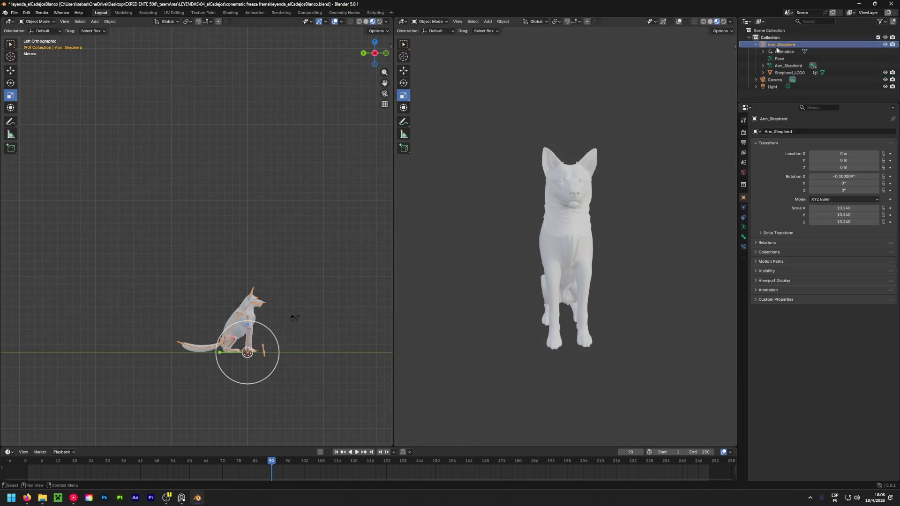
key("Delete")
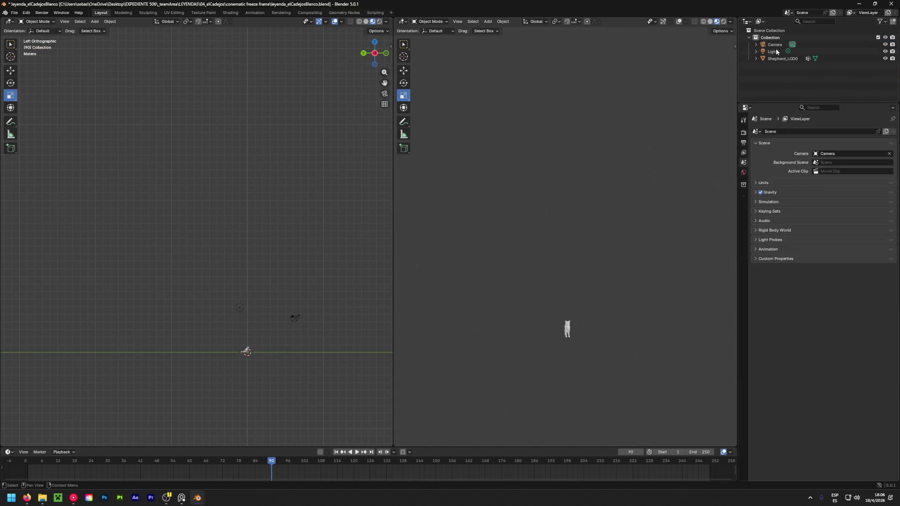
key("ctrl+z")
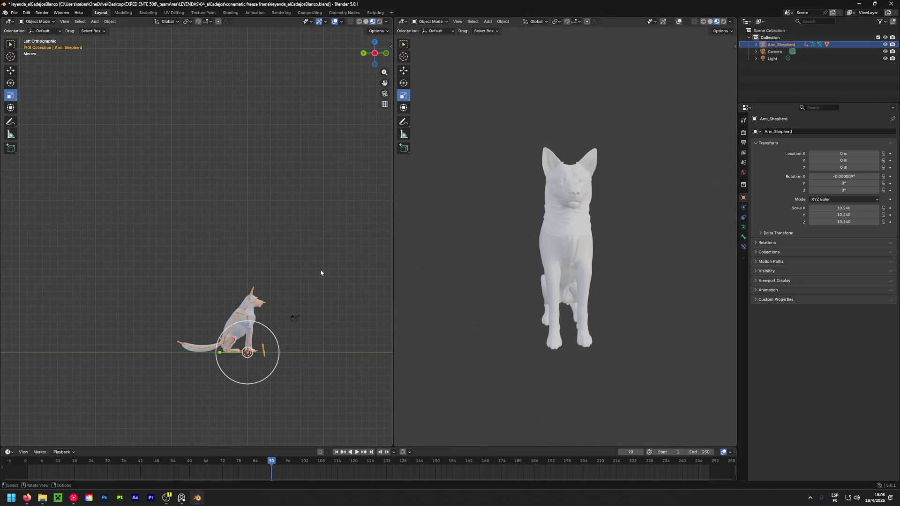
left_click(756, 44)
left_click(790, 72)
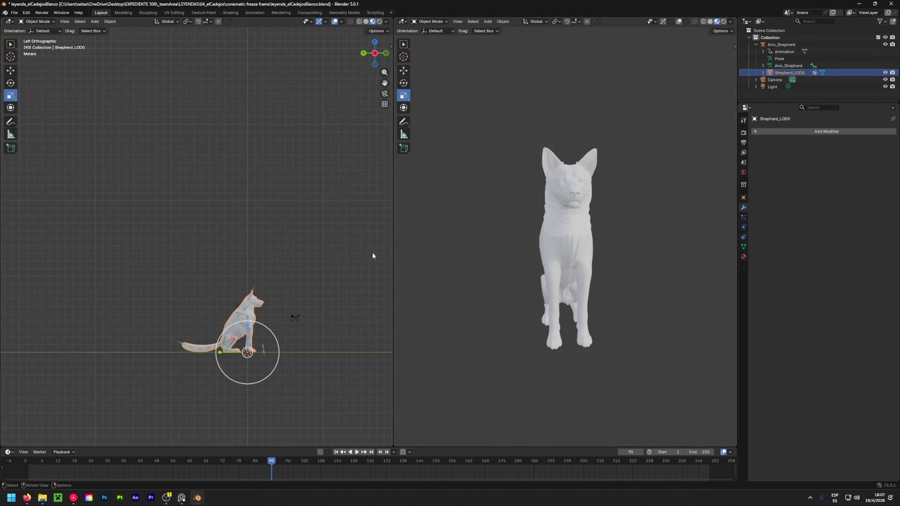
key("a")
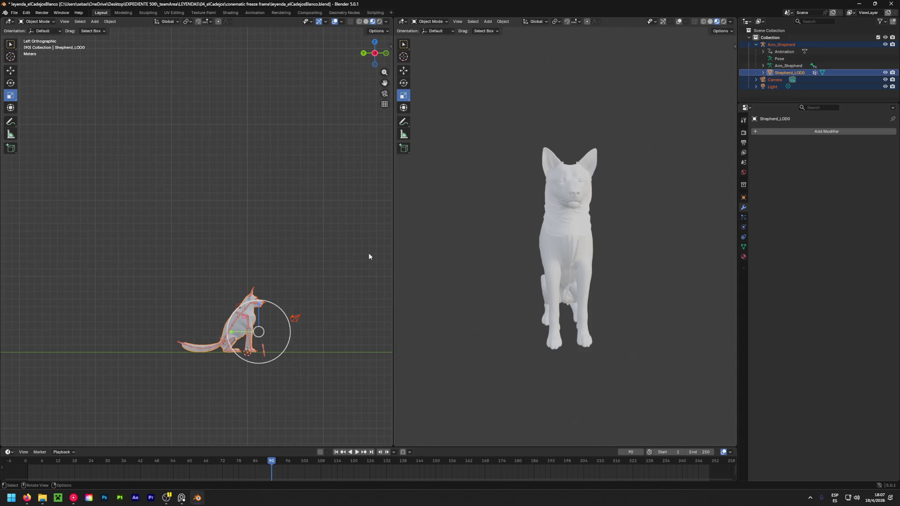
left_click(788, 73)
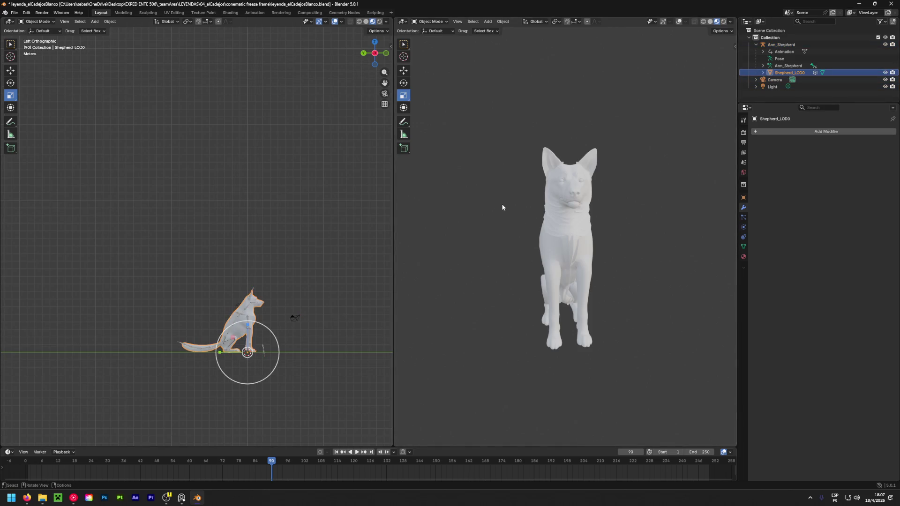
Toggle the dog mesh into Edit Mode and back to Object Mode.
key("shift+a")
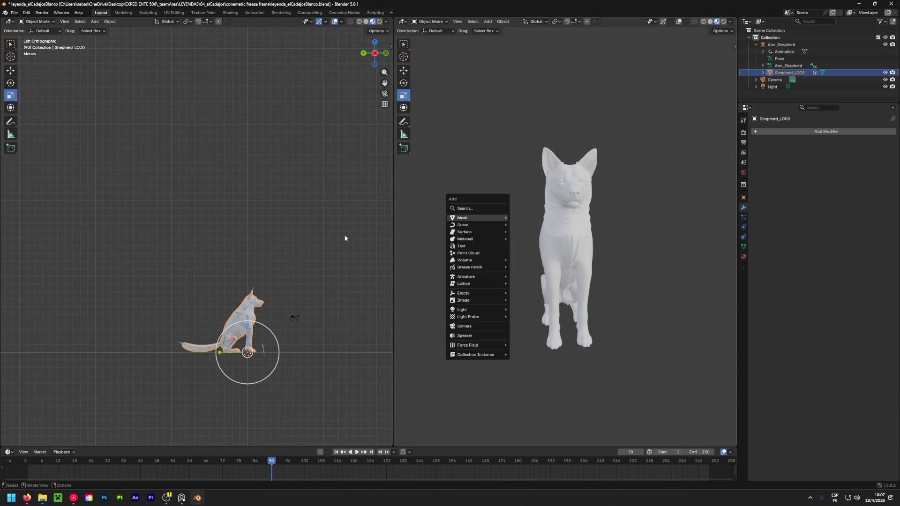
key("shift+a")
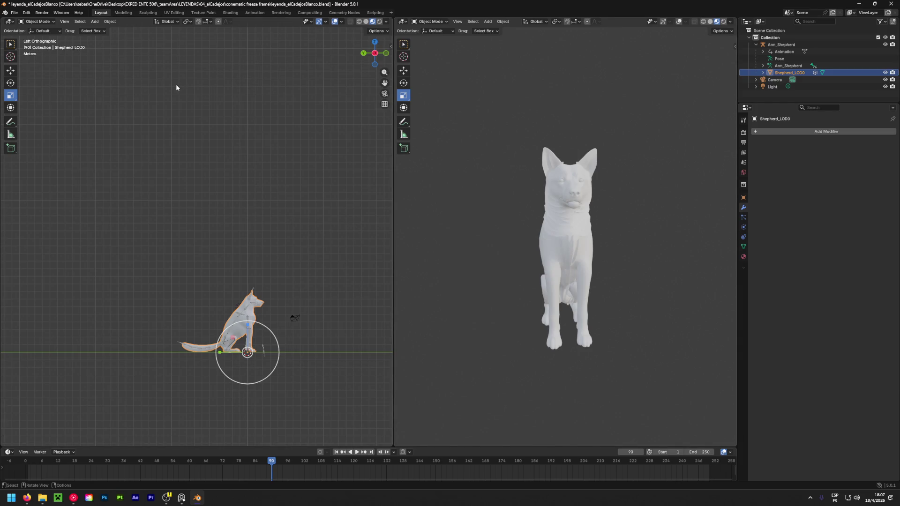
key("Tab")
key("shift+a")
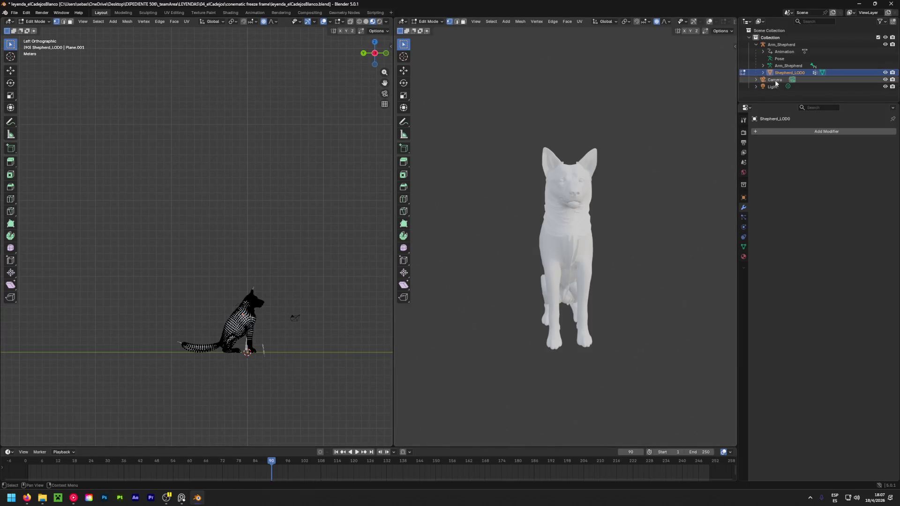
key("Tab")
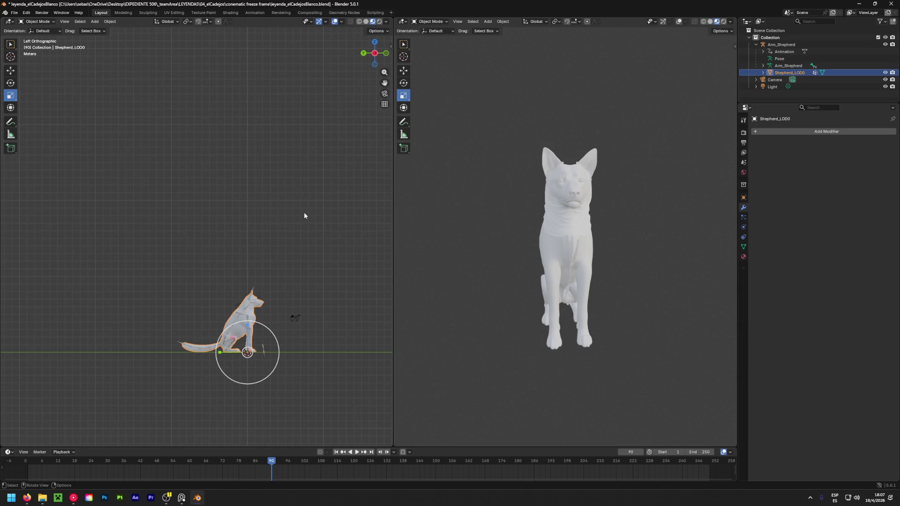
Apply All Transforms to Shepherd_LOD0, then test-delete the armature and undo.
key("ctrl+a")
left_click(294, 233)
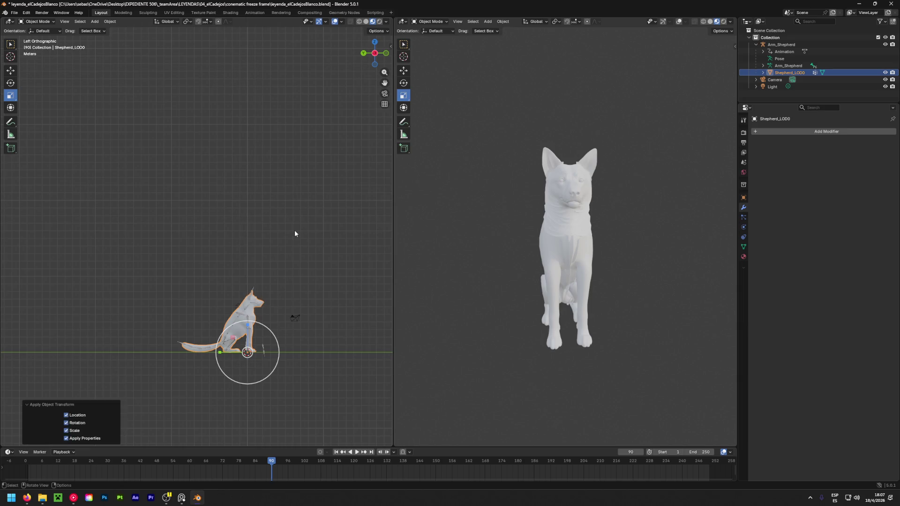
left_click(782, 46)
key("Delete")
key("ctrl+z")
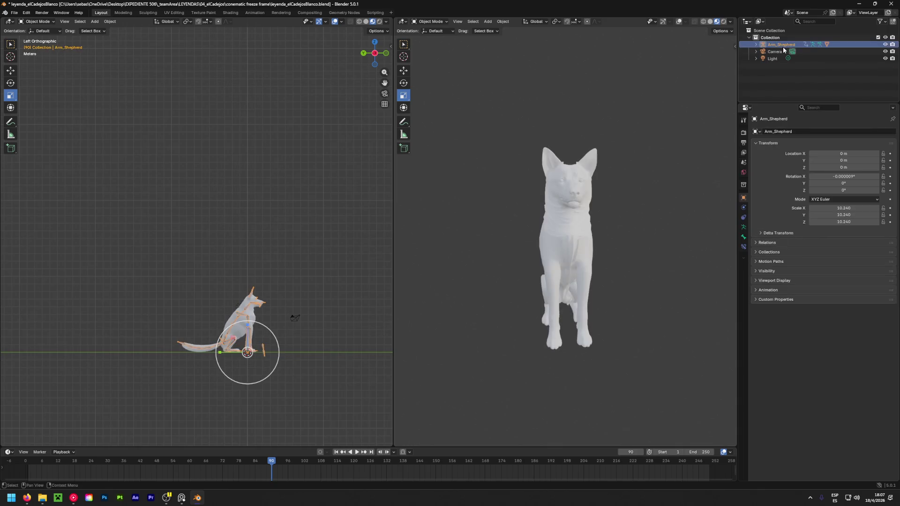
Delete all vertex groups from the Shepherd_LOD0 mesh via its Object Data properties.
left_click(757, 45)
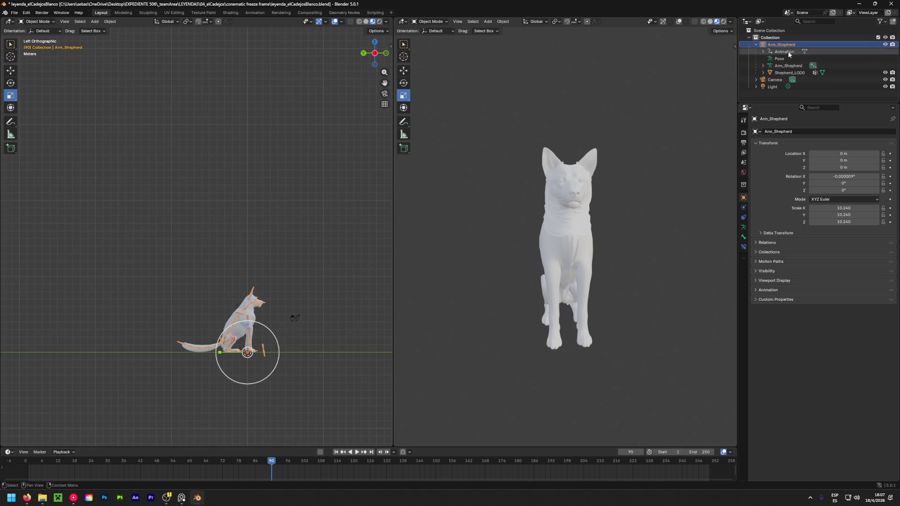
left_click(794, 71)
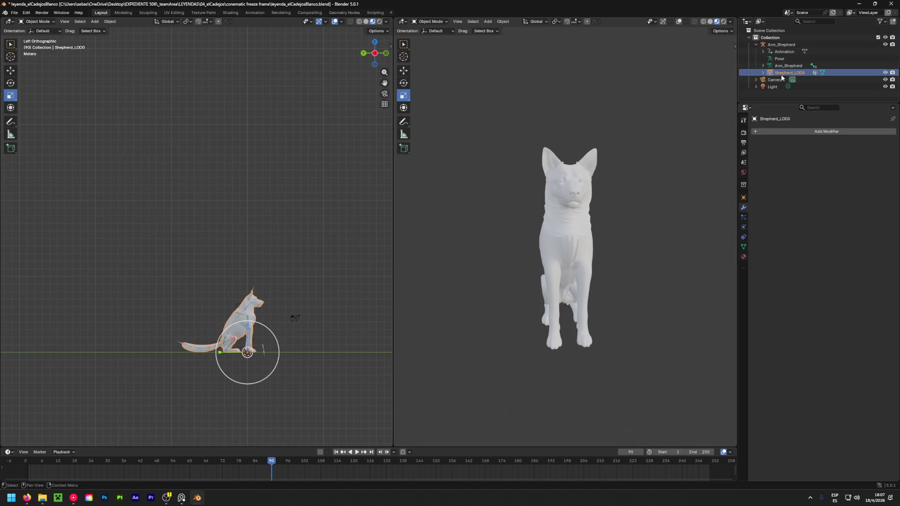
left_click(763, 71)
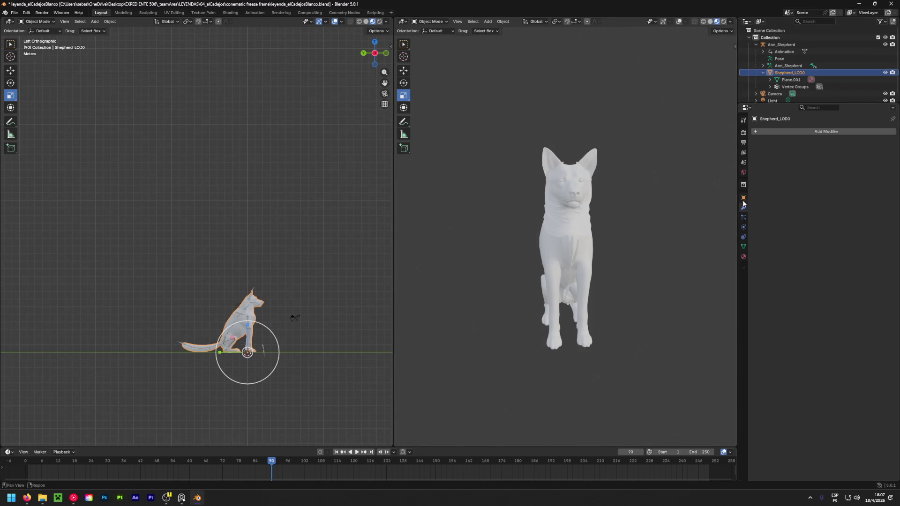
left_click(744, 247)
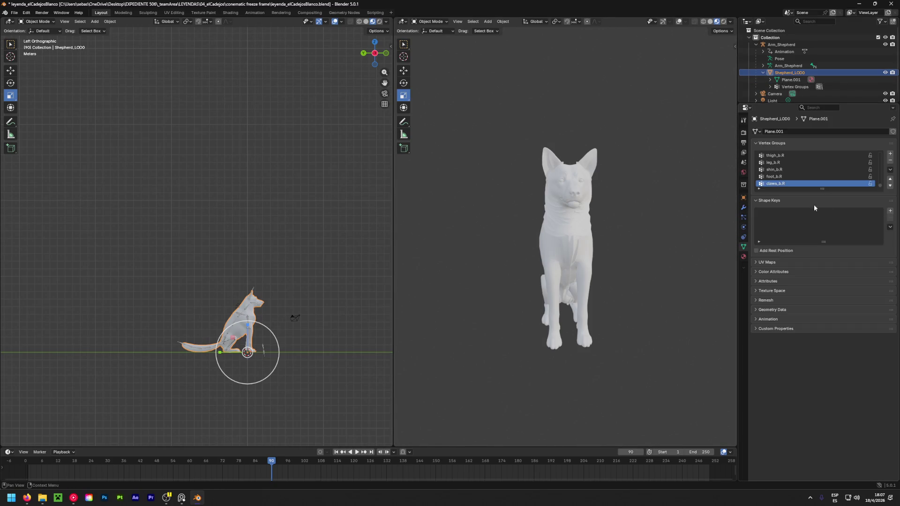
left_click(892, 171)
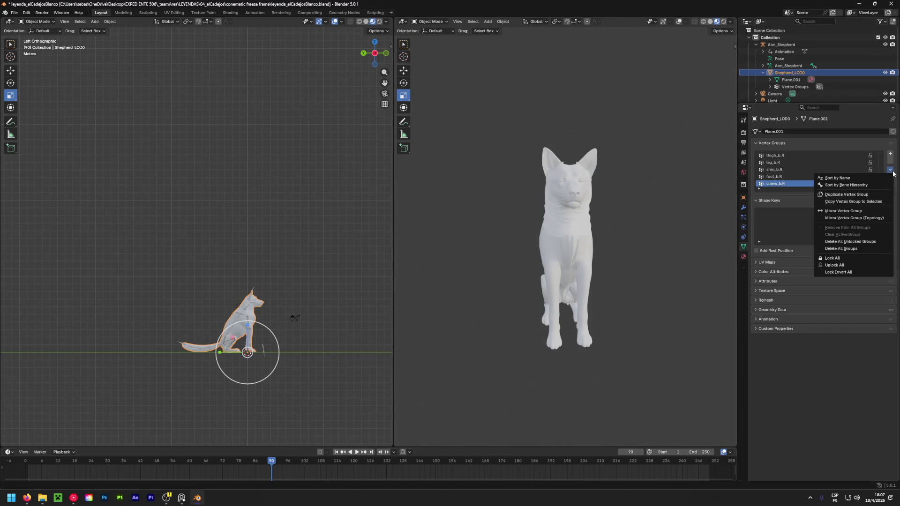
left_click(842, 249)
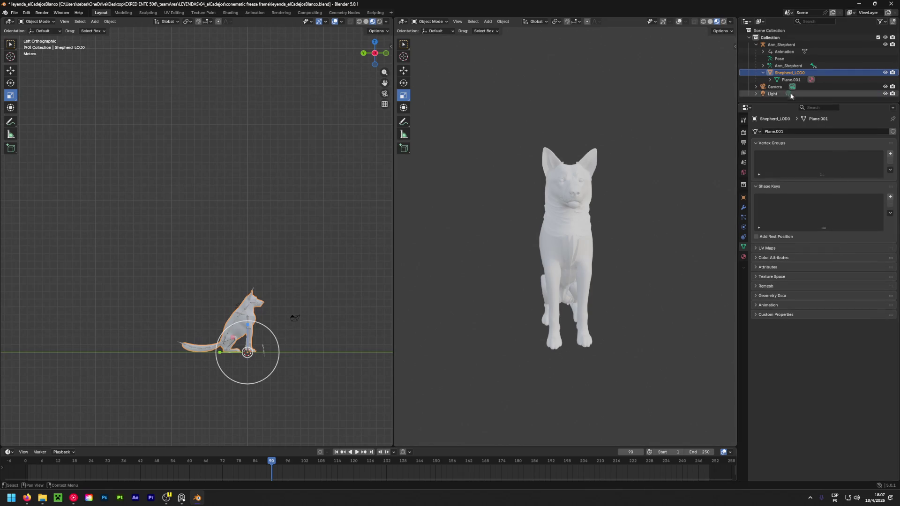
left_click(763, 74)
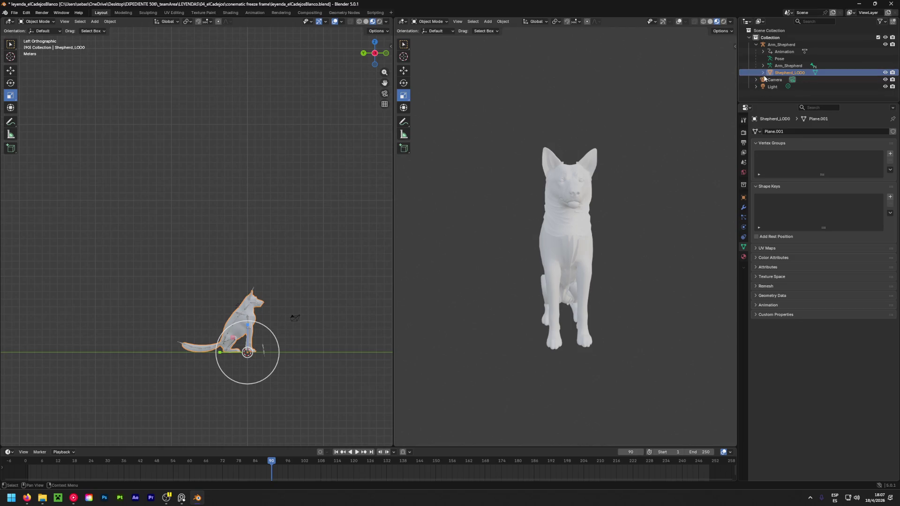
Save leyenda_elCadejosBlanco.blend and scrub back to preview the dog's earlier pose.
key("ctrl+s")
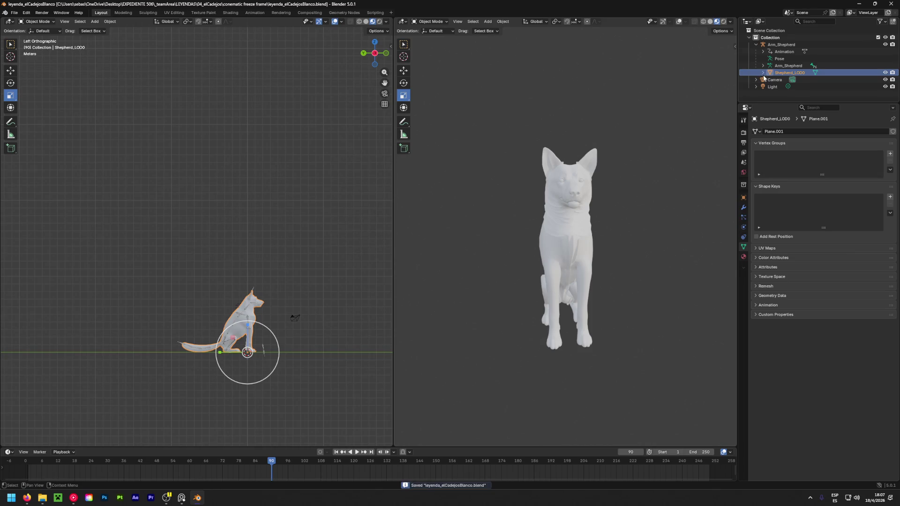
left_click(780, 77)
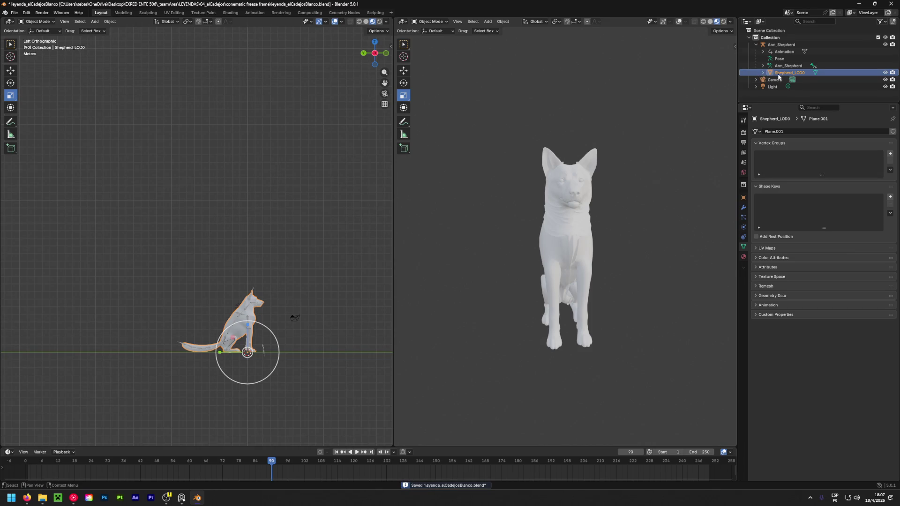
left_click_drag(225, 465, 271, 460)
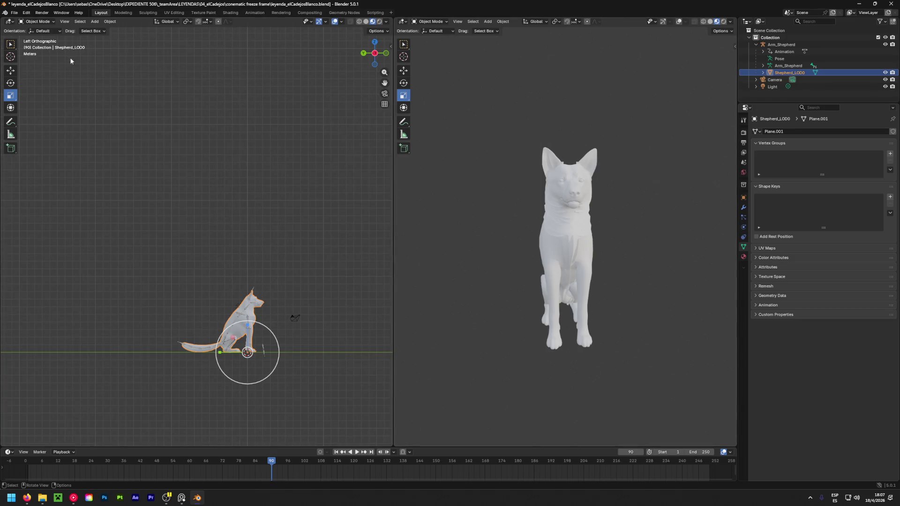
left_click(246, 309)
In Pose Mode, clear Shepherd_LOD0's parent with Clear and Keep Transformation.
left_click(38, 22)
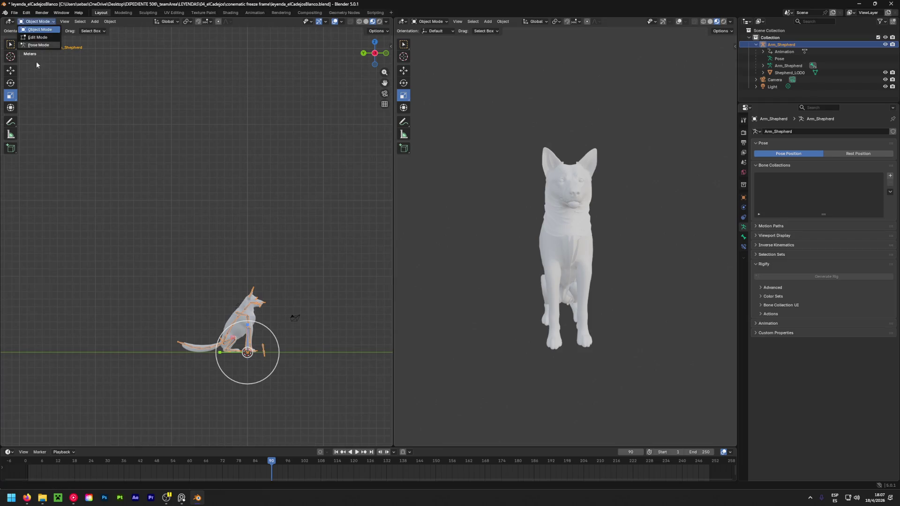
left_click(52, 45)
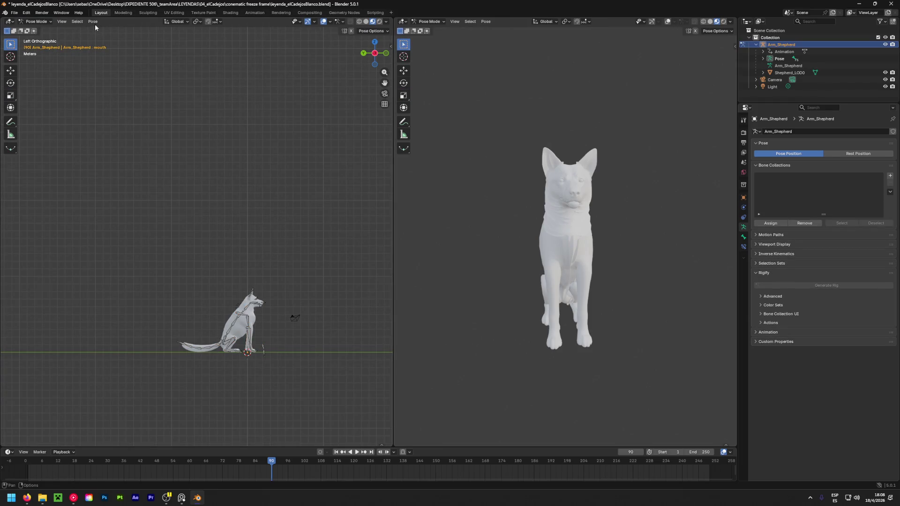
left_click(779, 73)
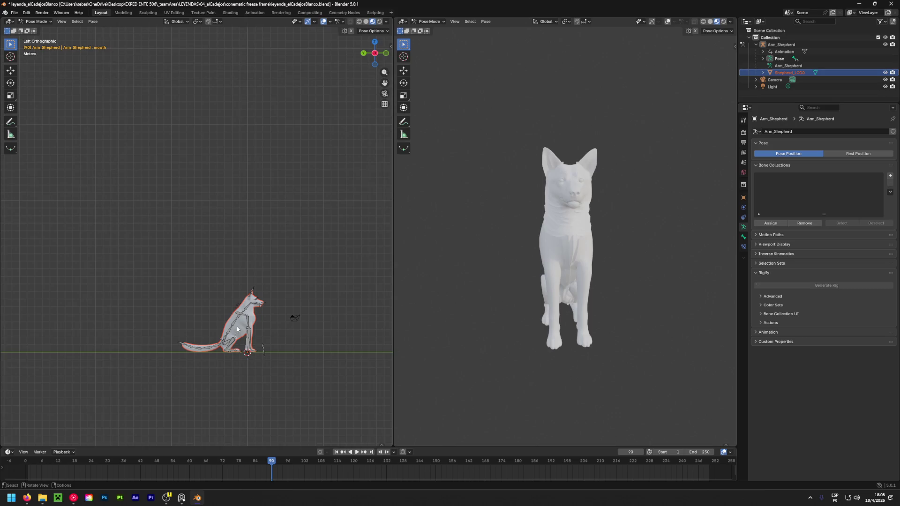
left_click(93, 21)
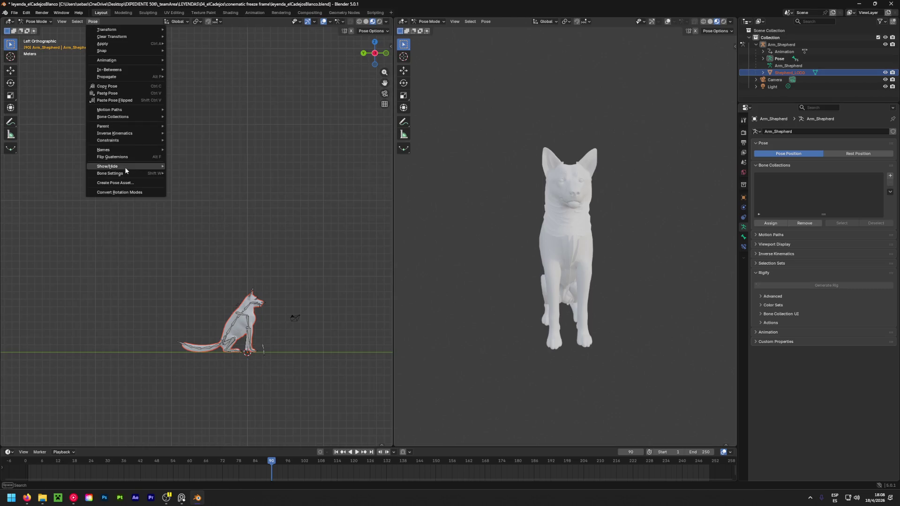
mouse_move(115, 167)
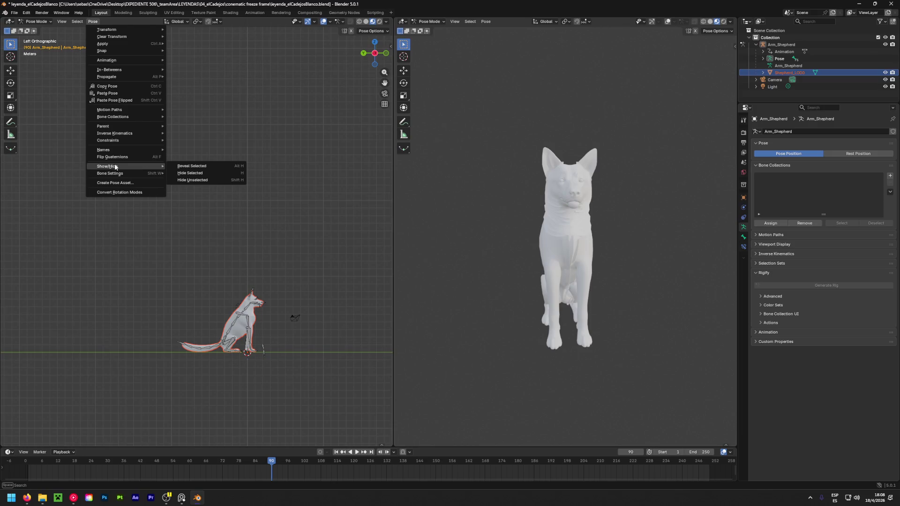
mouse_move(136, 126)
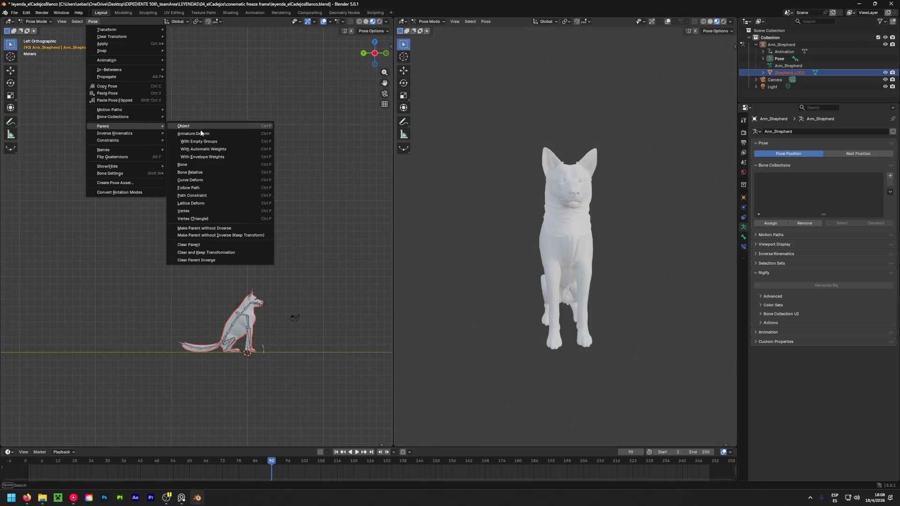
left_click(202, 253)
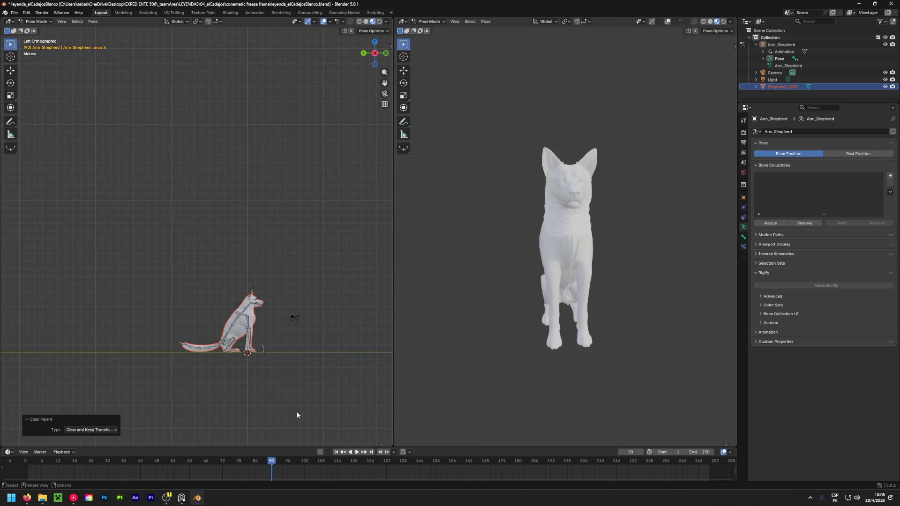
Delete the Arm_Shepherd armature from the scene.
mouse_move(272, 474)
left_mouse_down()
mouse_move(177, 476)
mouse_move(271, 478)
left_mouse_up()
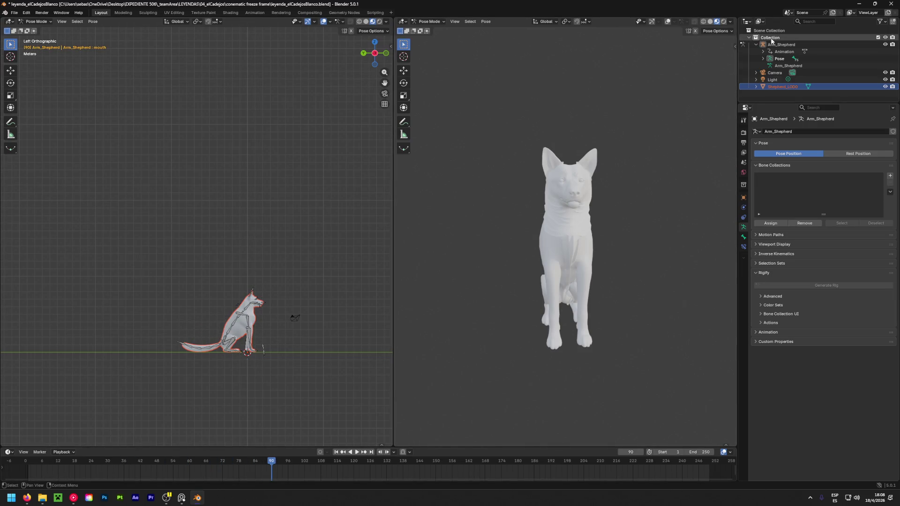
left_click(784, 45)
key("Delete")
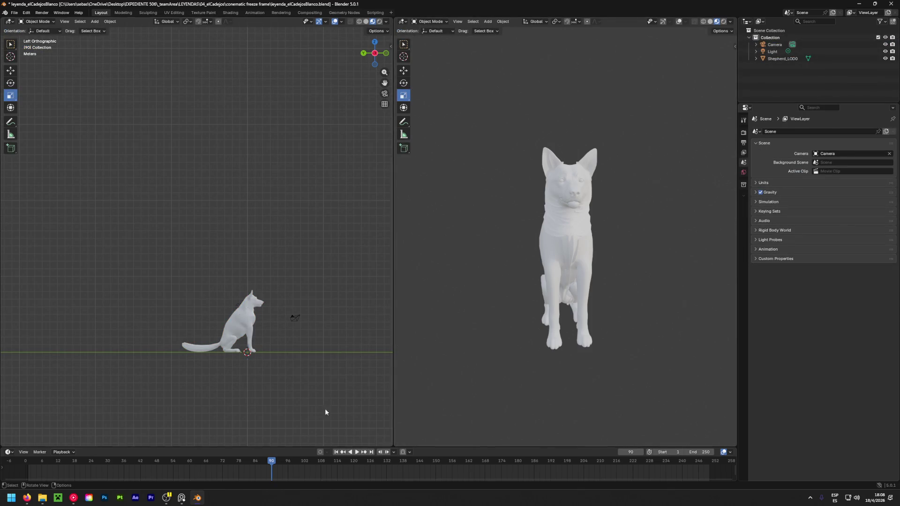
Drag the playhead back to frame 1 and save the white Cadejo file.
left_click_drag(272, 478, 28, 479)
key("ctrl+s")
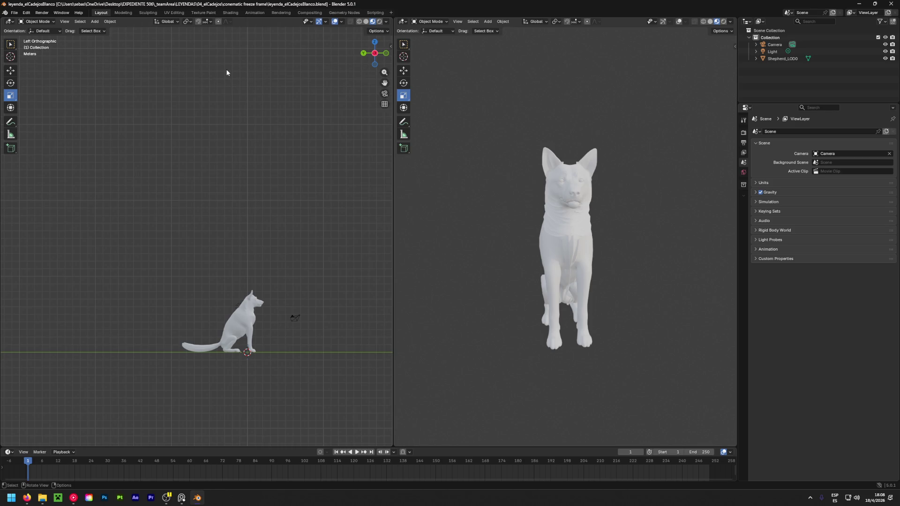
Close the white scene and orbit around the running dog in leyenda_elCadejosNegro.blend.
left_click(891, 4)
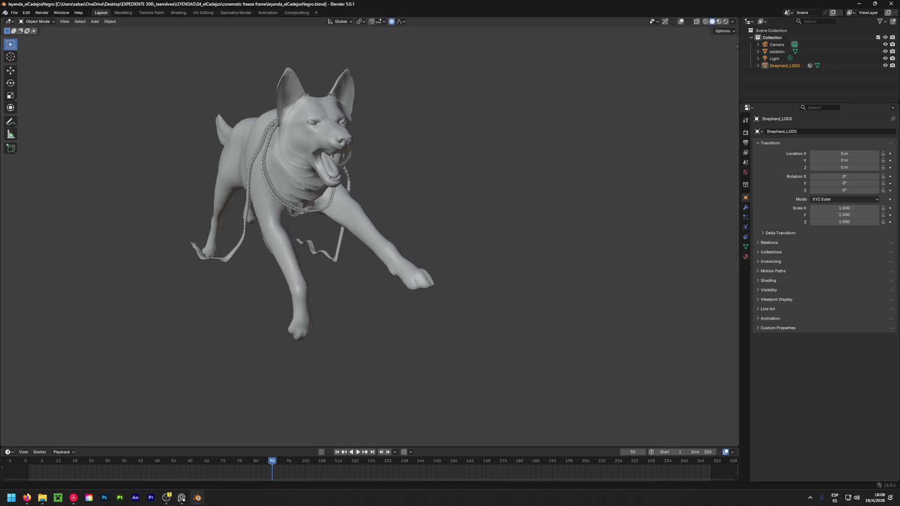
mouse_move(433, 265)
middle_mouse_down()
mouse_move(402, 247)
mouse_move(472, 227)
mouse_move(557, 240)
middle_mouse_up()
scroll(420, 236, "down", 3)
mouse_move(420, 237)
middle_mouse_down()
mouse_move(496, 224)
mouse_move(457, 242)
middle_mouse_up()
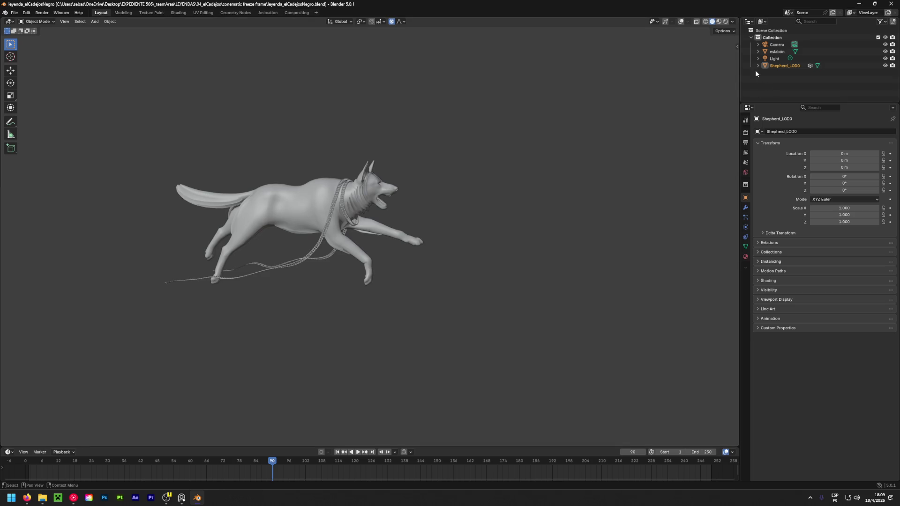
Delete All Groups from Shepherd_LOD0's vertex groups in Object Data properties.
left_click(745, 247)
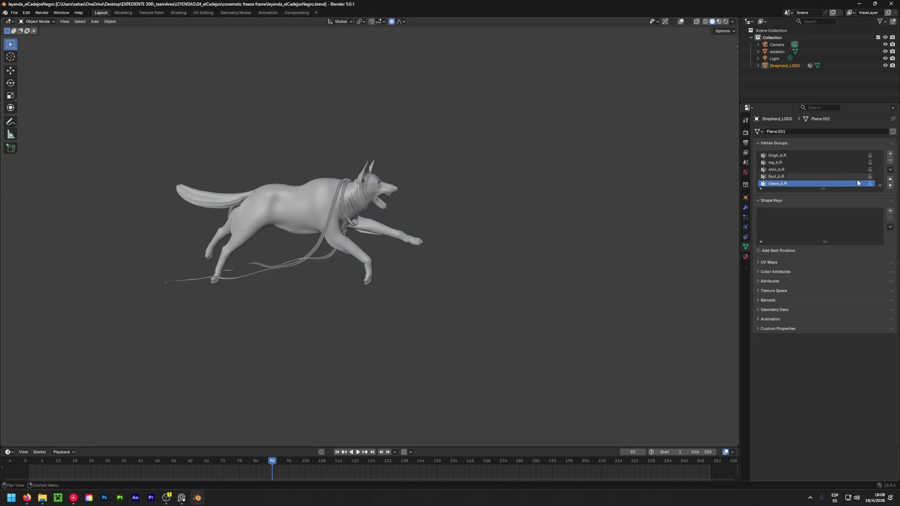
left_click(890, 170)
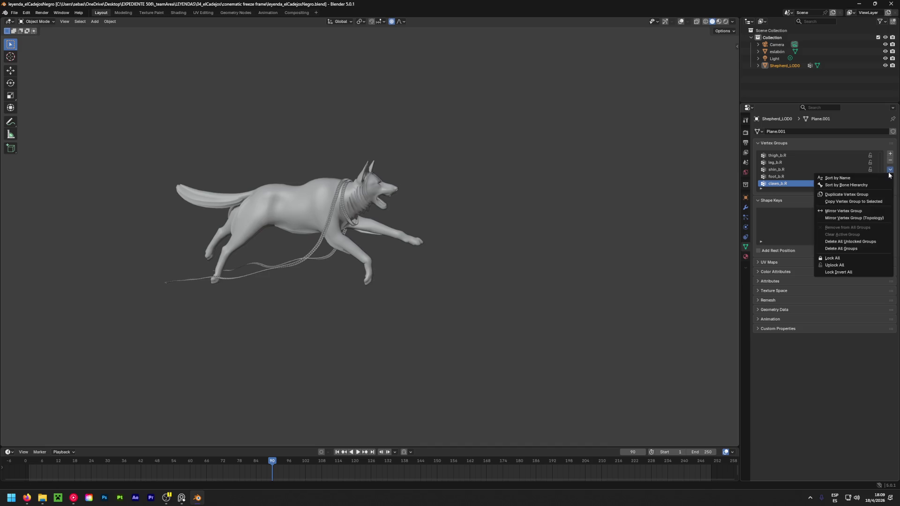
left_click(853, 249)
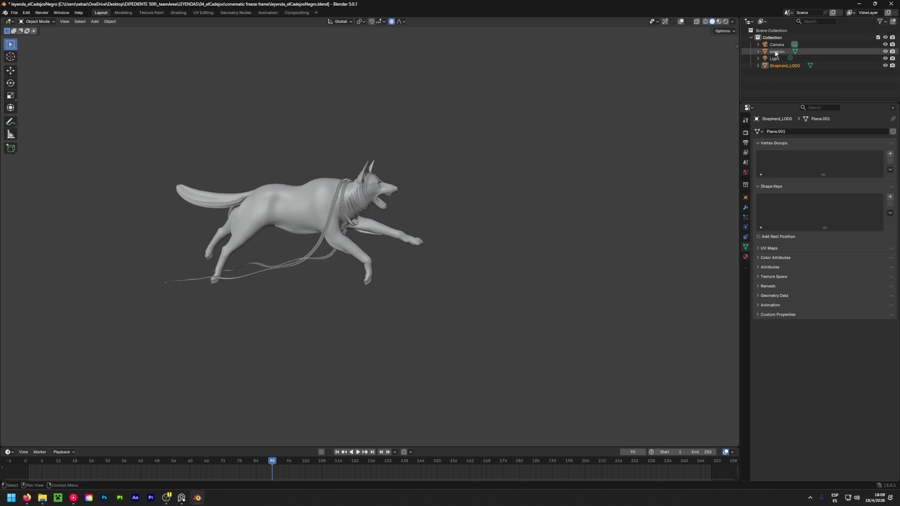
left_click(786, 67)
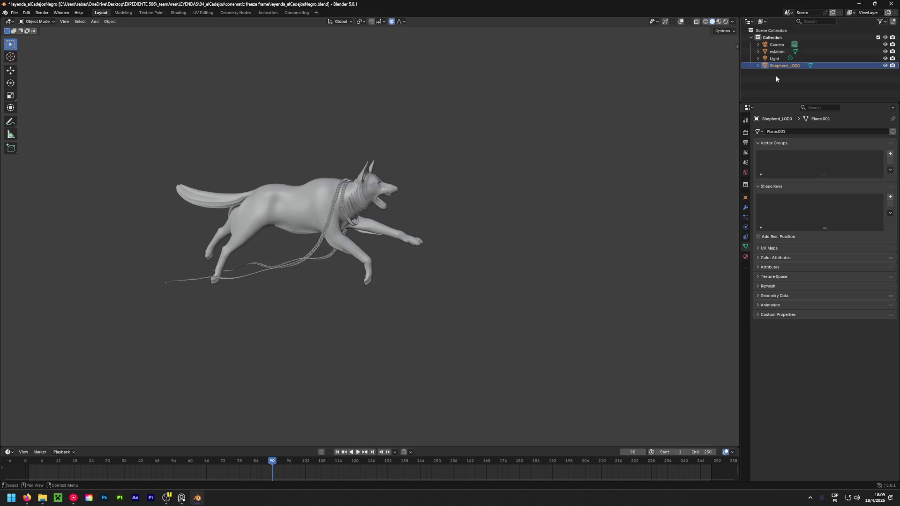
Save leyenda_elCadejosNegro.blend and orbit around the dog to inspect it.
key("ctrl+s")
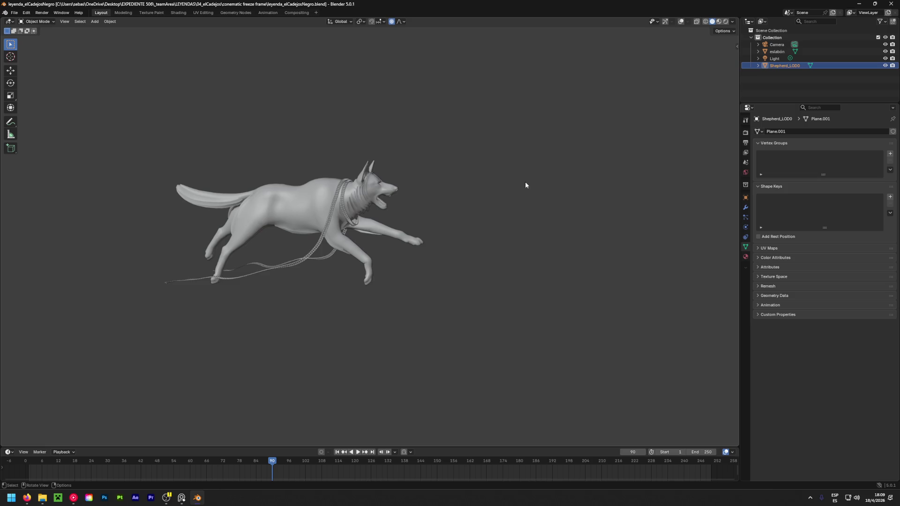
mouse_move(526, 185)
middle_mouse_down()
mouse_move(357, 239)
mouse_move(267, 213)
mouse_move(85, 226)
mouse_move(241, 277)
mouse_move(432, 291)
mouse_move(547, 261)
mouse_move(269, 221)
mouse_move(314, 235)
mouse_move(341, 197)
middle_mouse_up()
scroll(340, 197, "up", 2)
scroll(340, 197, "up", 3)
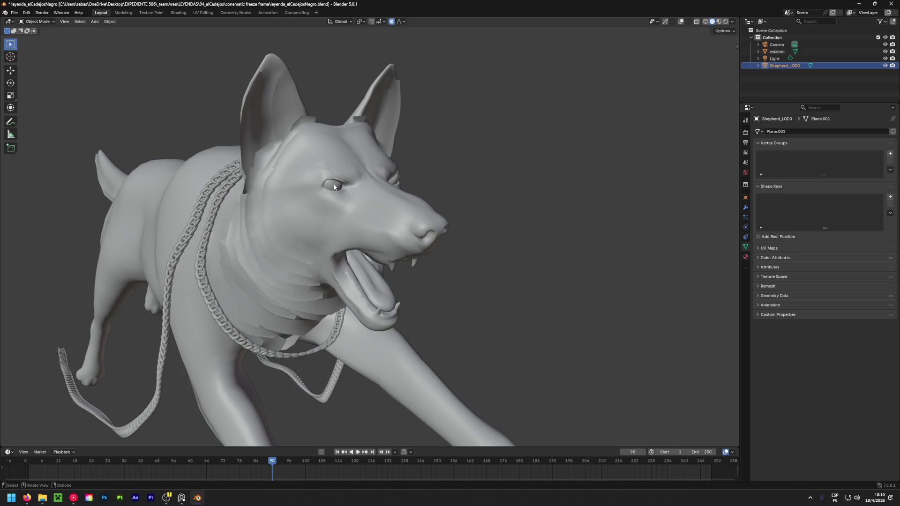
scroll(334, 187, "down", 5)
mouse_move(357, 181)
middle_mouse_down()
mouse_move(469, 196)
mouse_move(400, 213)
mouse_move(292, 190)
middle_mouse_up()
Save the file again and close Blender.
key("ctrl+s")
scroll(292, 190, "down", 3)
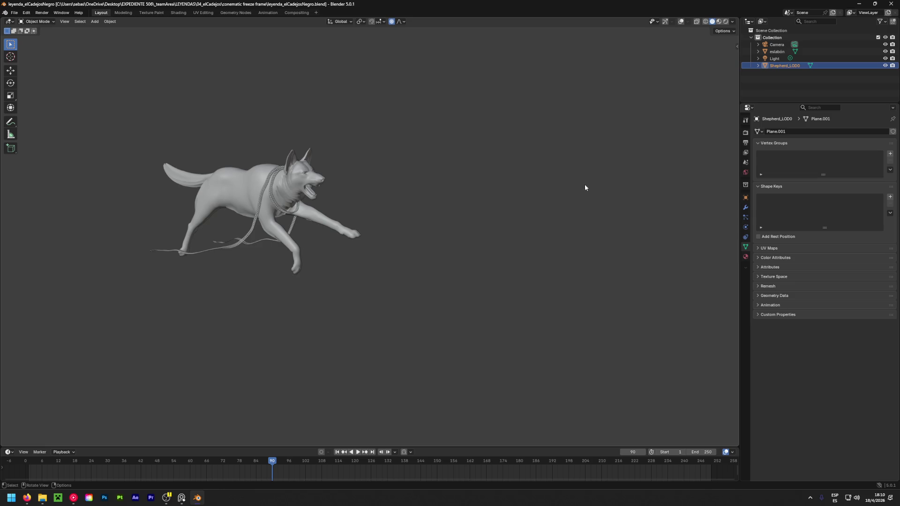
left_click(891, 3)
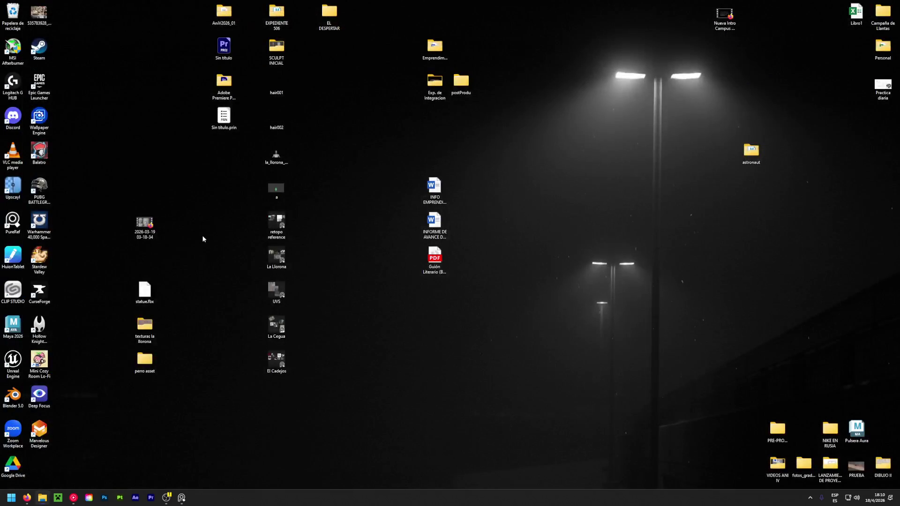